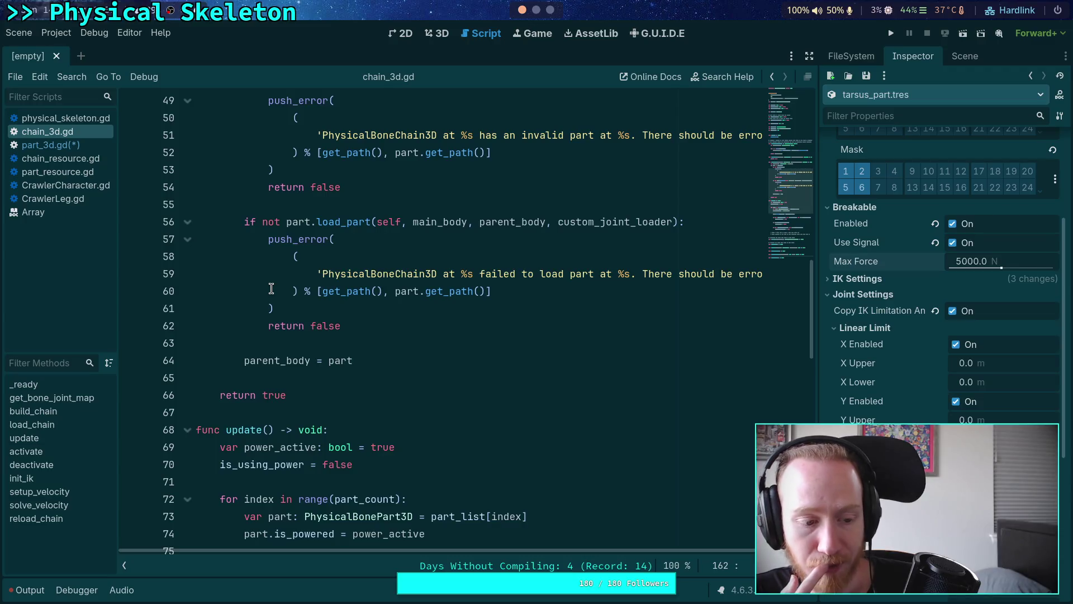
# Highlight 'load' in chain_3d.gd's load_chain, then return to physical_skeleton.gd at line 279.
pyautogui.scroll(3, 271, 288)
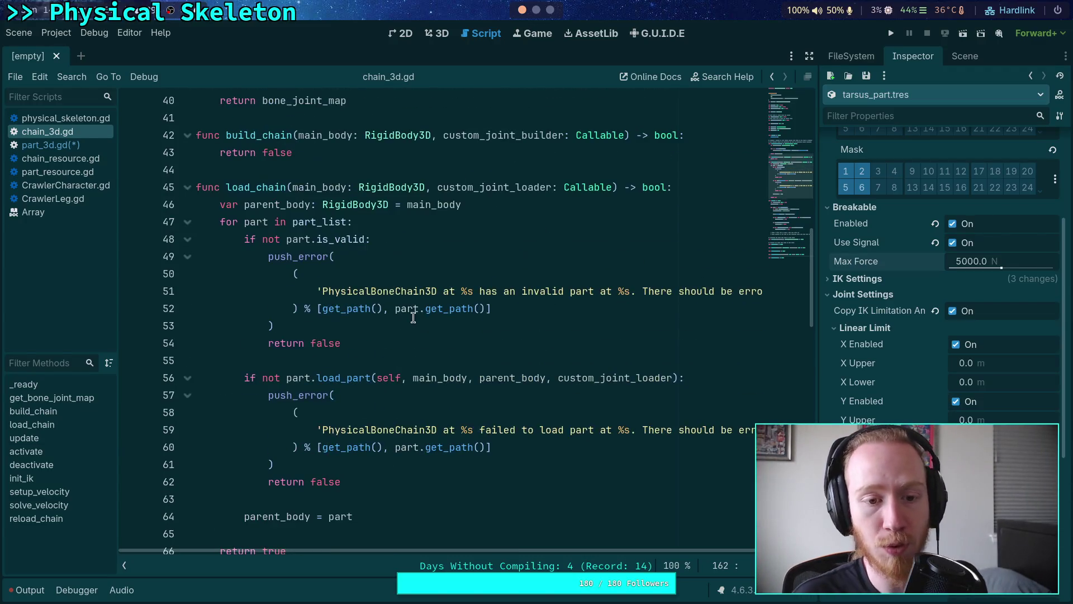
pyautogui.scroll(-1, 412, 307)
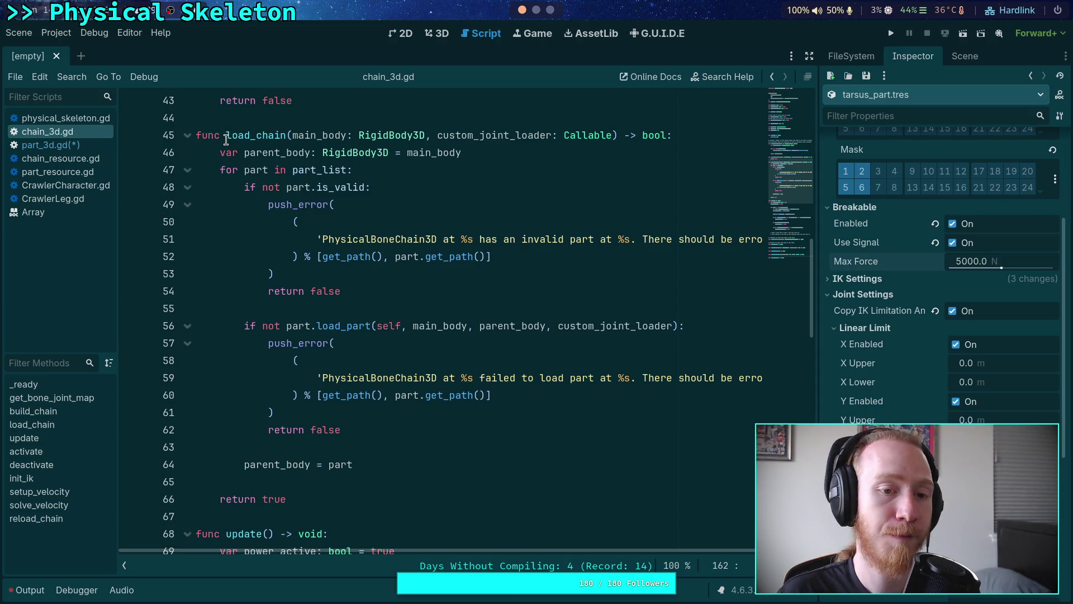
pyautogui.moveTo(227, 139); pyautogui.dragTo(250, 140)
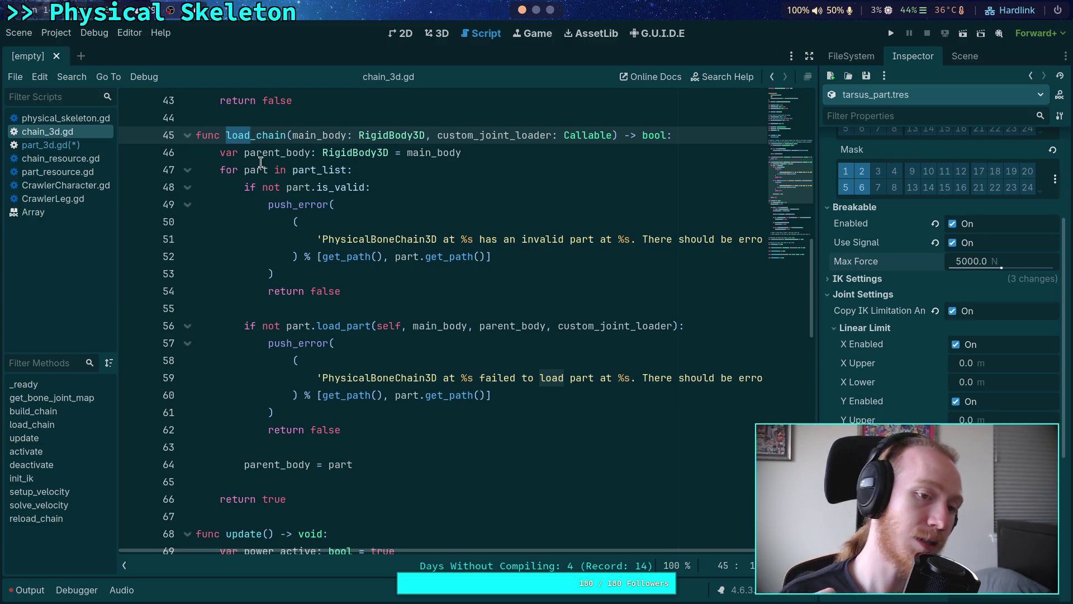
pyautogui.hotkey('alt', 'Left')
pyautogui.click(329, 220)
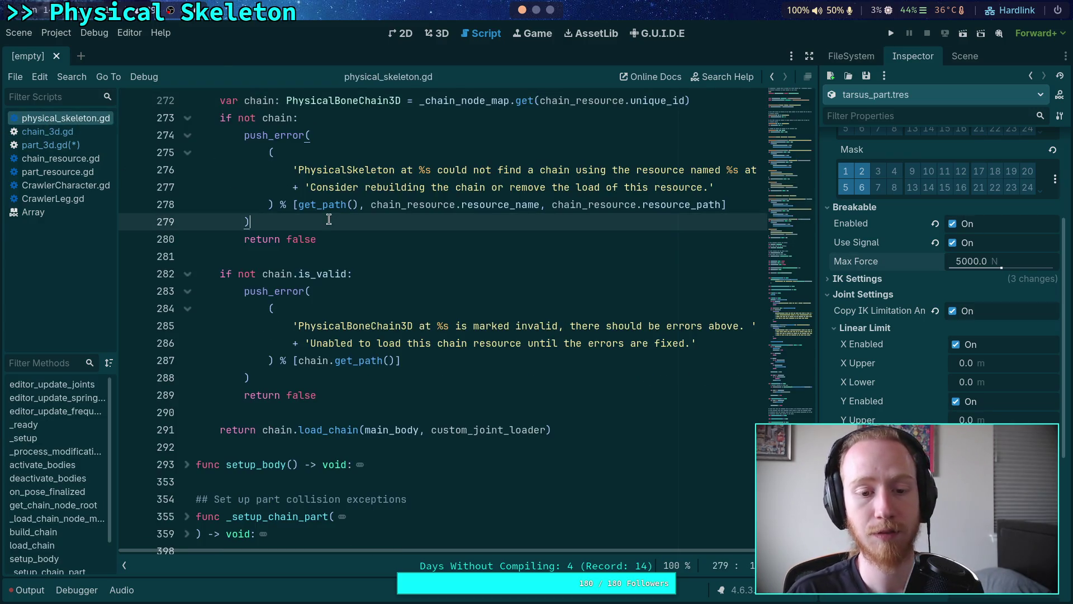
# Open CrawlerCharacter.gd and scroll to its load_chain call at line 195.
pyautogui.scroll(5, 329, 220)
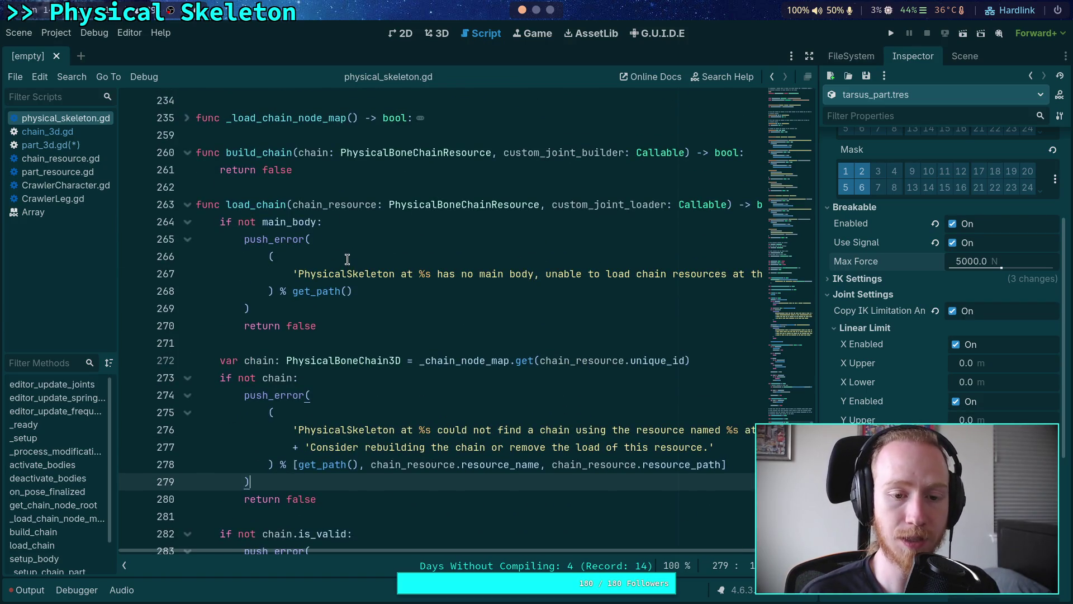
pyautogui.scroll(-3, 347, 260)
pyautogui.scroll(-1, 347, 260)
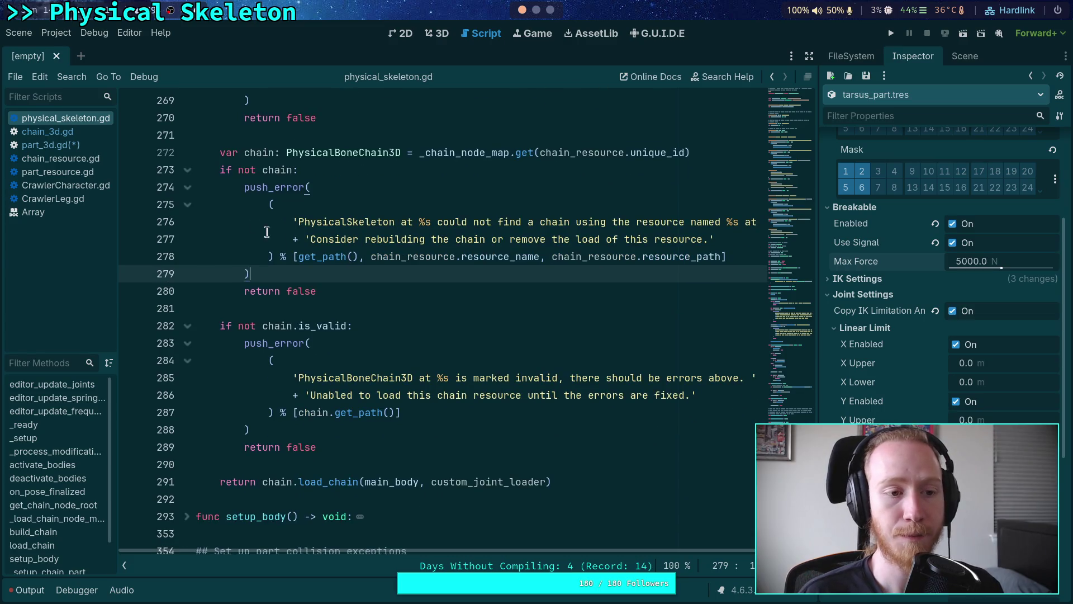
pyautogui.click(68, 190)
pyautogui.scroll(-4, 456, 279)
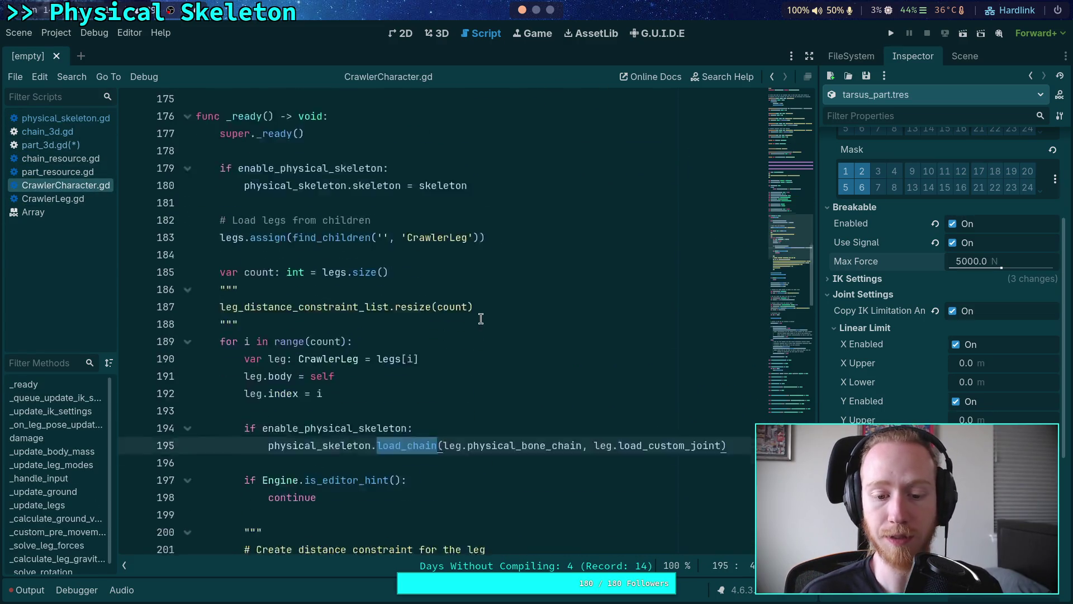
pyautogui.scroll(1, 444, 369)
pyautogui.scroll(3, 443, 368)
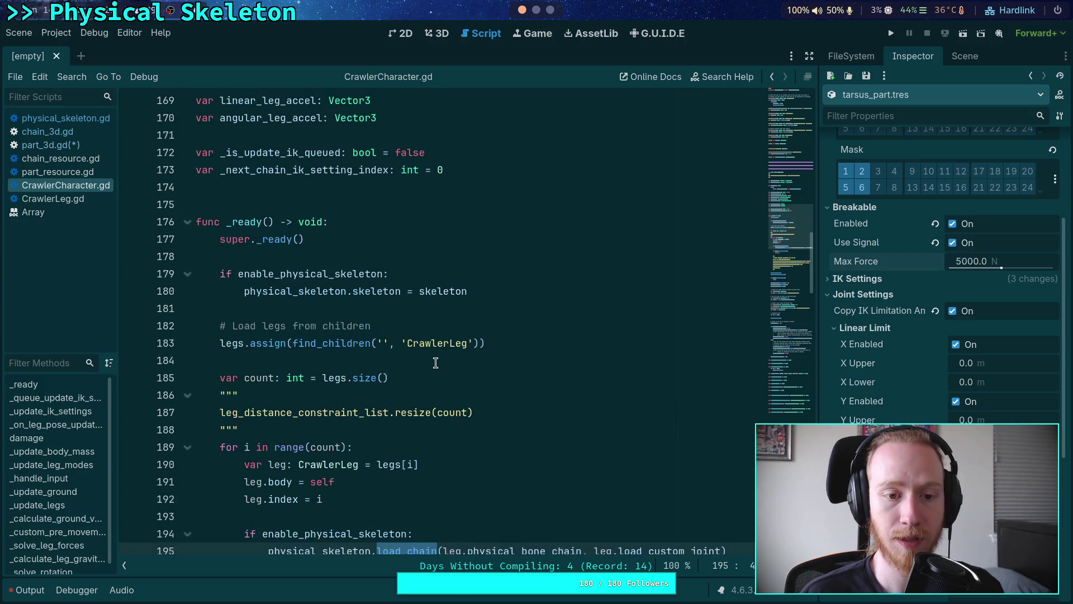
pyautogui.scroll(-4, 442, 363)
# Mark the start of the load_chain call, then switch to part_3d.gd.
pyautogui.click(397, 347)
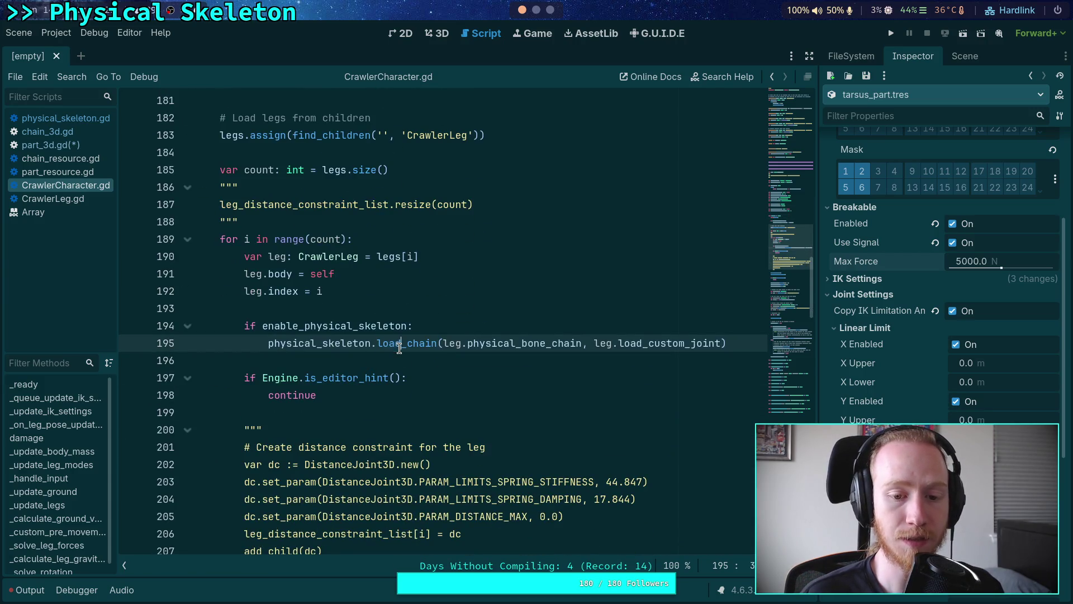
pyautogui.moveTo(378, 345); pyautogui.dragTo(400, 346)
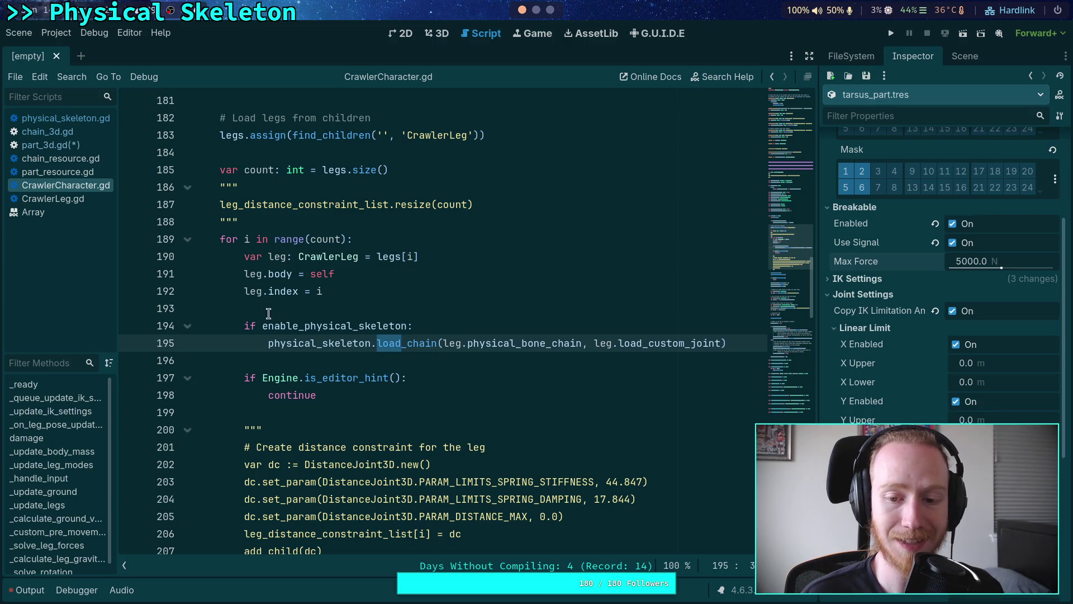
pyautogui.click(62, 149)
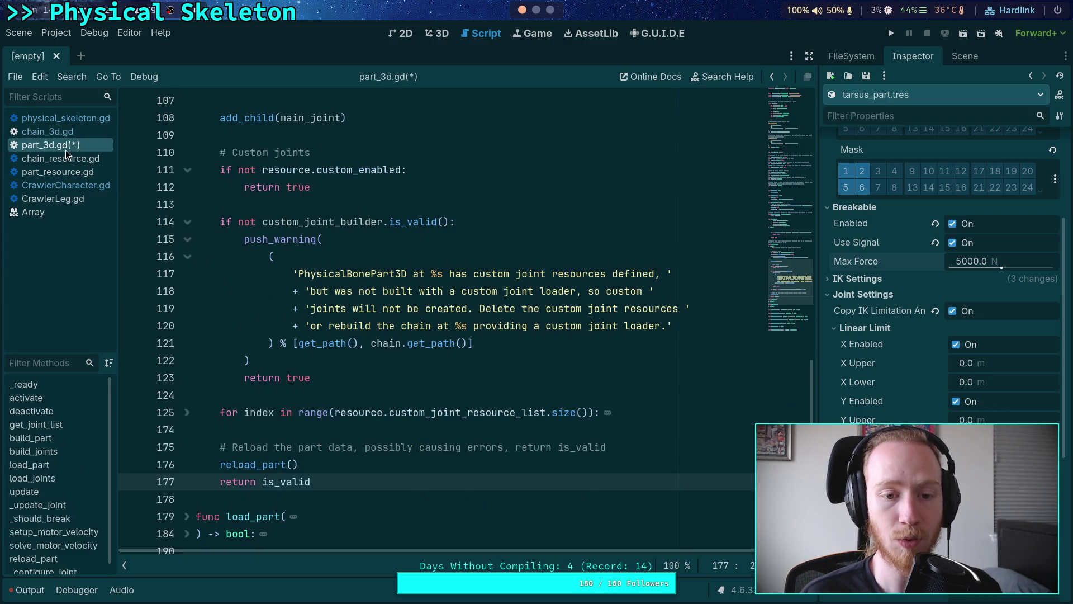
pyautogui.scroll(-3, 265, 245)
pyautogui.click(47, 132)
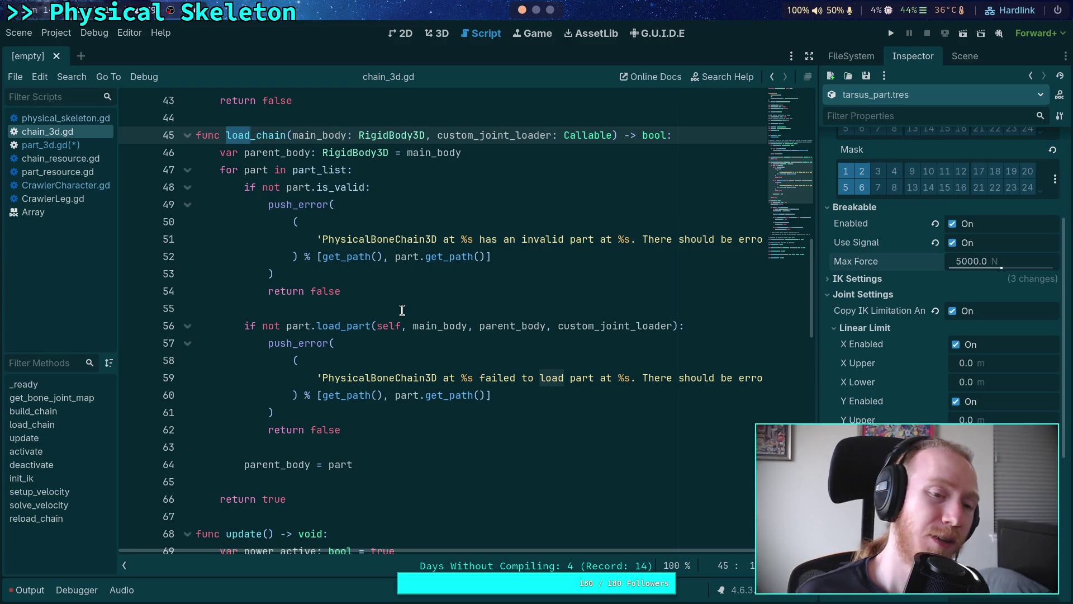
pyautogui.click(66, 144)
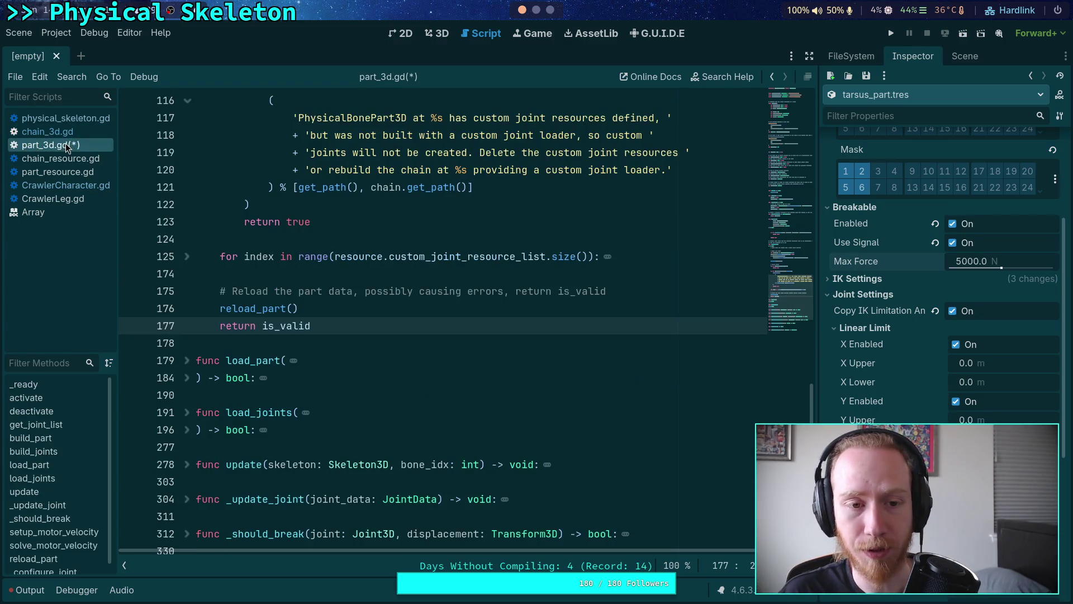
# Unfold load_joints at line 196 and inspect the resource arguments on lines 233–236.
pyautogui.scroll(-3, 191, 383)
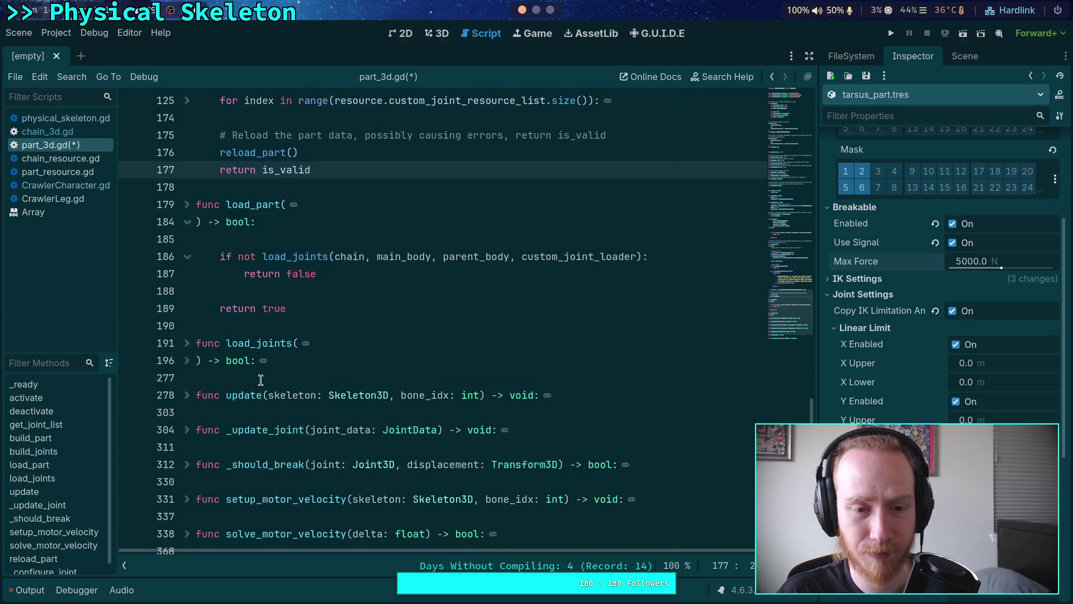
pyautogui.click(189, 363)
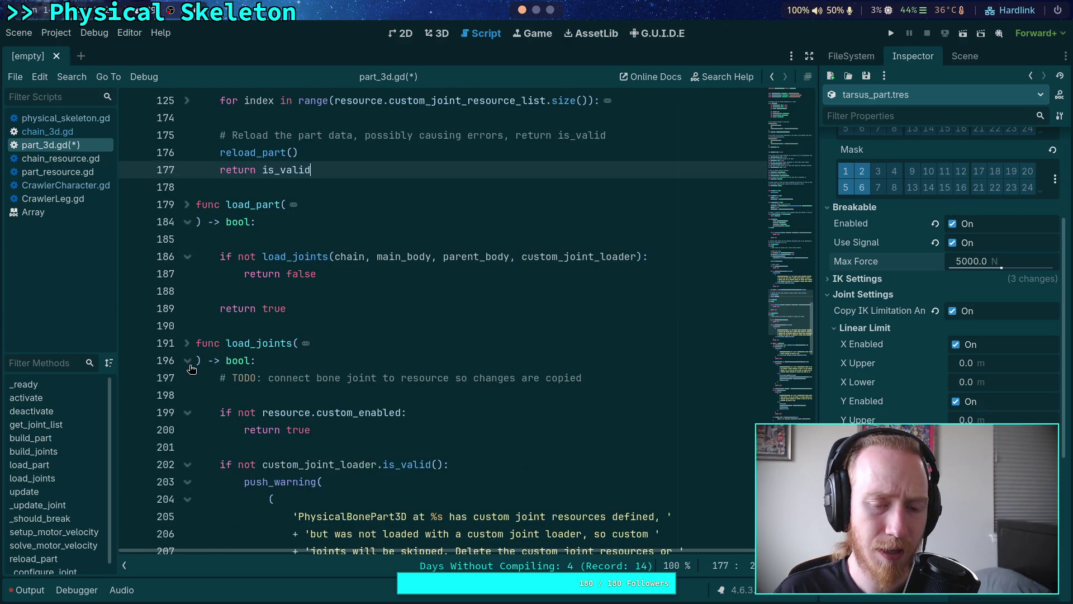
pyautogui.scroll(-3, 391, 397)
pyautogui.scroll(-6, 451, 412)
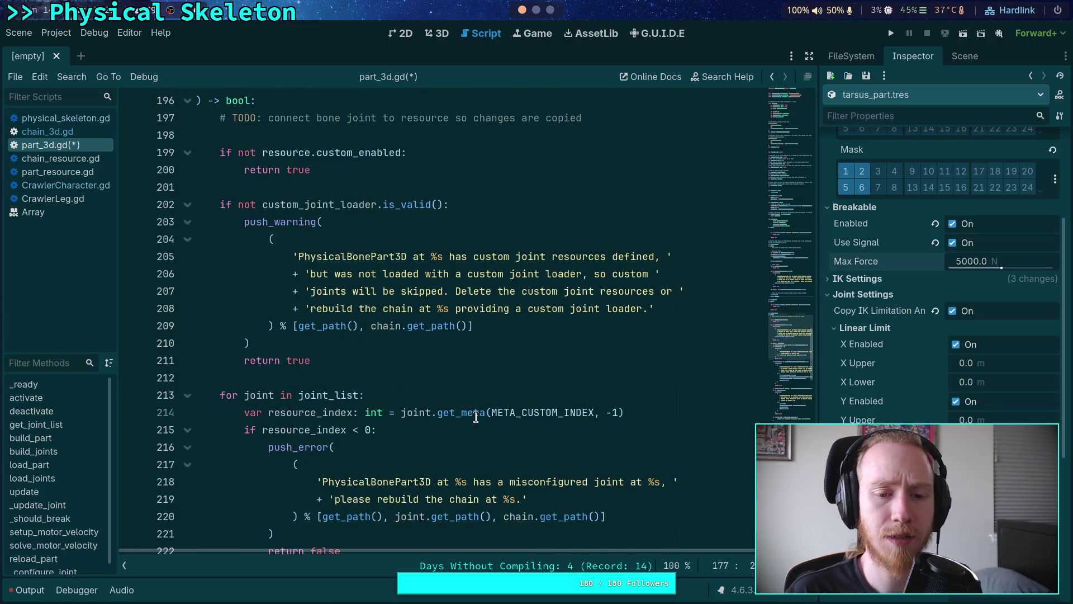
pyautogui.scroll(-3, 445, 414)
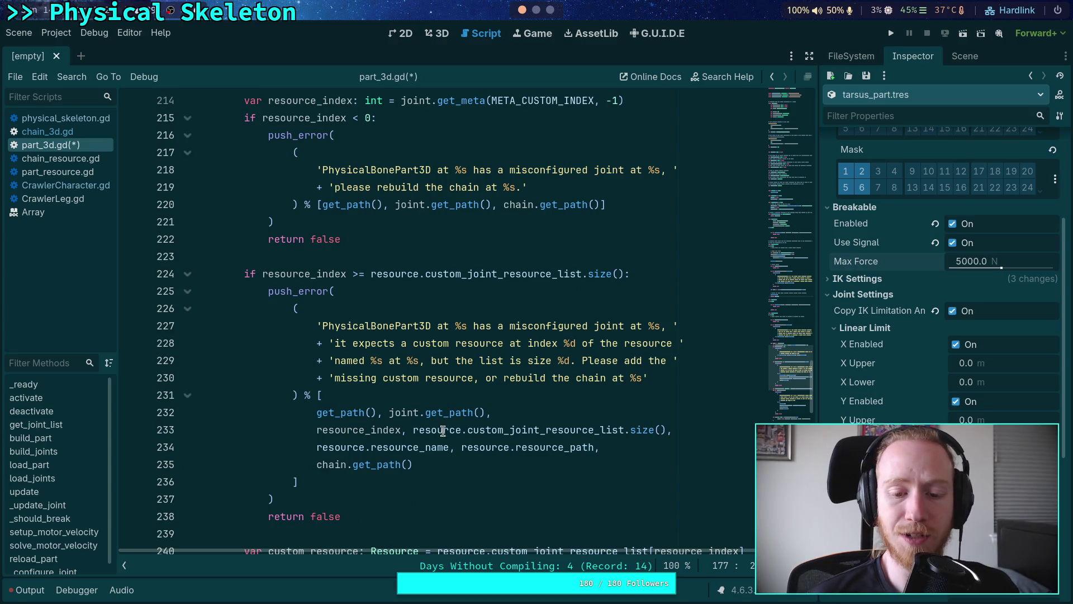
pyautogui.moveTo(683, 430); pyautogui.dragTo(347, 430)
pyautogui.click(305, 482)
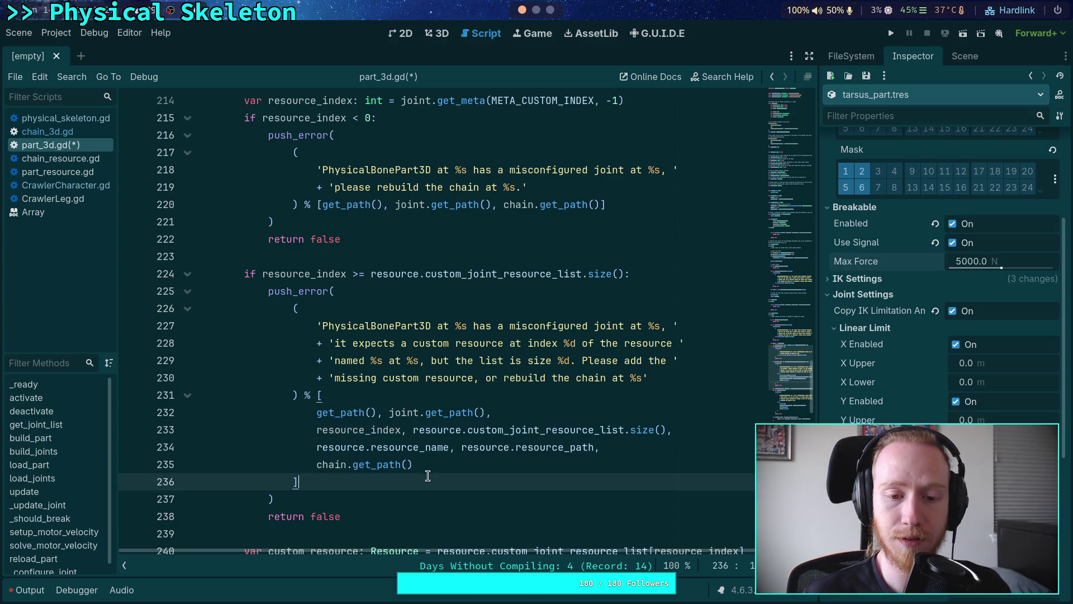
pyautogui.scroll(-5, 304, 482)
# Fold the if not custom_resource block and review lines 257–259.
pyautogui.click(188, 309)
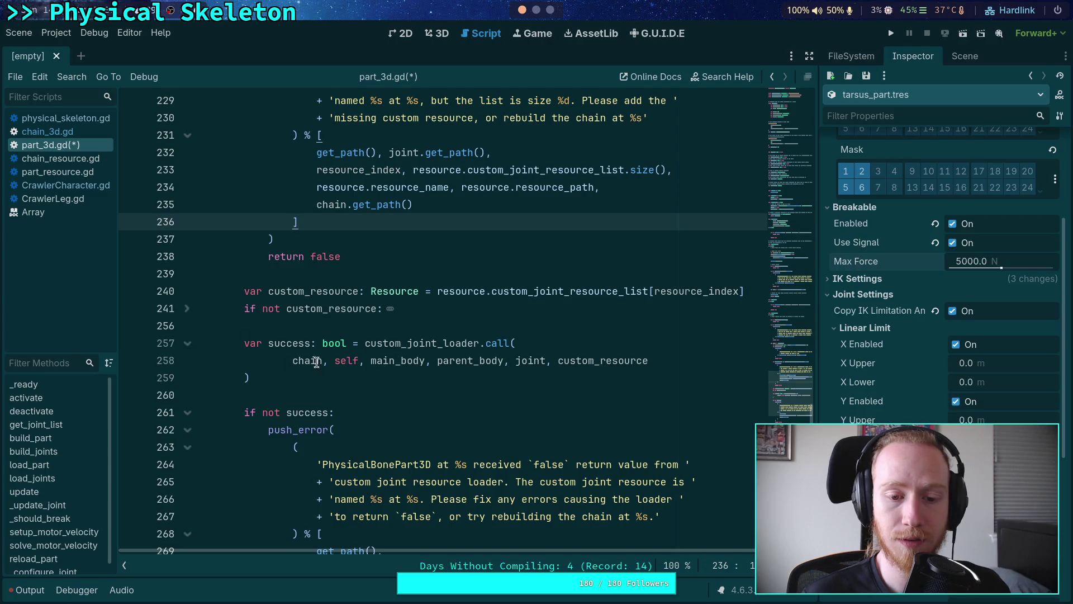
pyautogui.scroll(-1, 269, 373)
pyautogui.moveTo(305, 291); pyautogui.dragTo(365, 331)
pyautogui.click(308, 325)
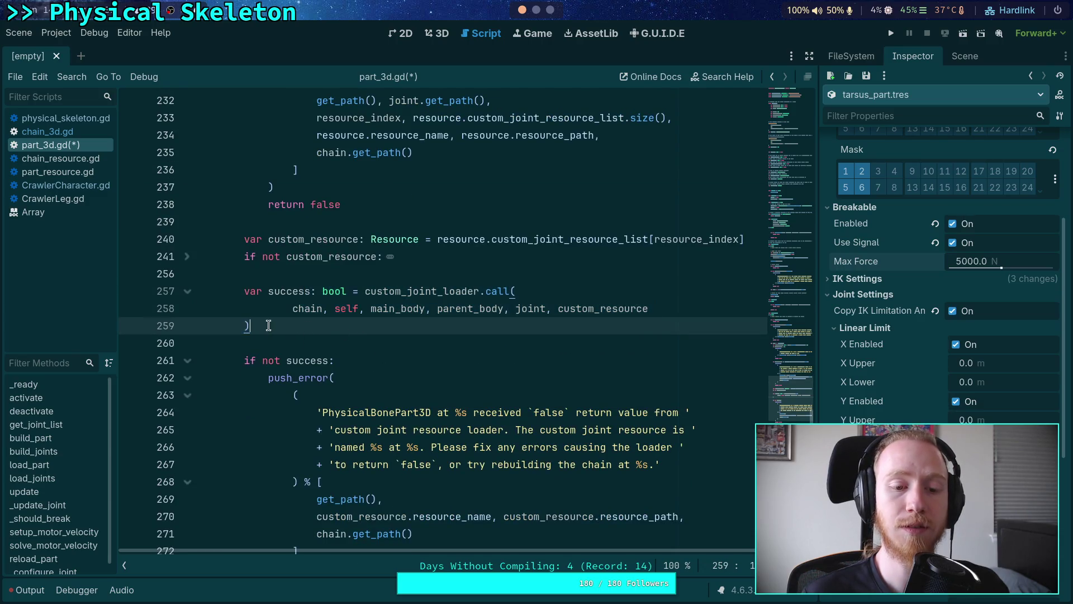
pyautogui.hotkey('shift', 'Up')
pyautogui.hotkey('shift', 'Up')
pyautogui.click(304, 325)
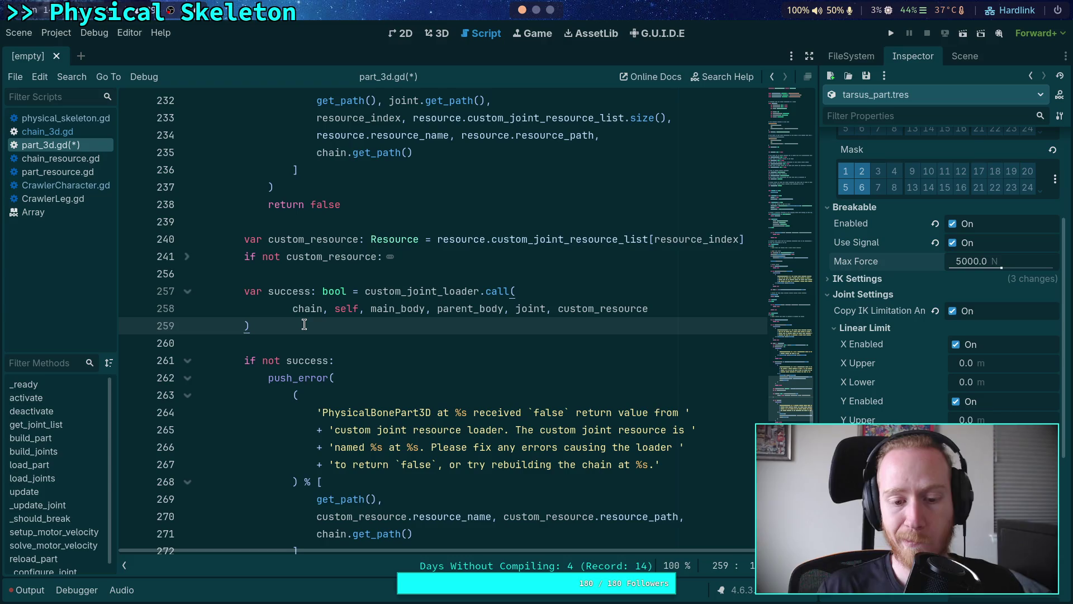
# Scroll back up to load_part and place the caret on blank line 185.
pyautogui.scroll(-5, 301, 324)
pyautogui.scroll(2, 298, 323)
pyautogui.scroll(15, 298, 323)
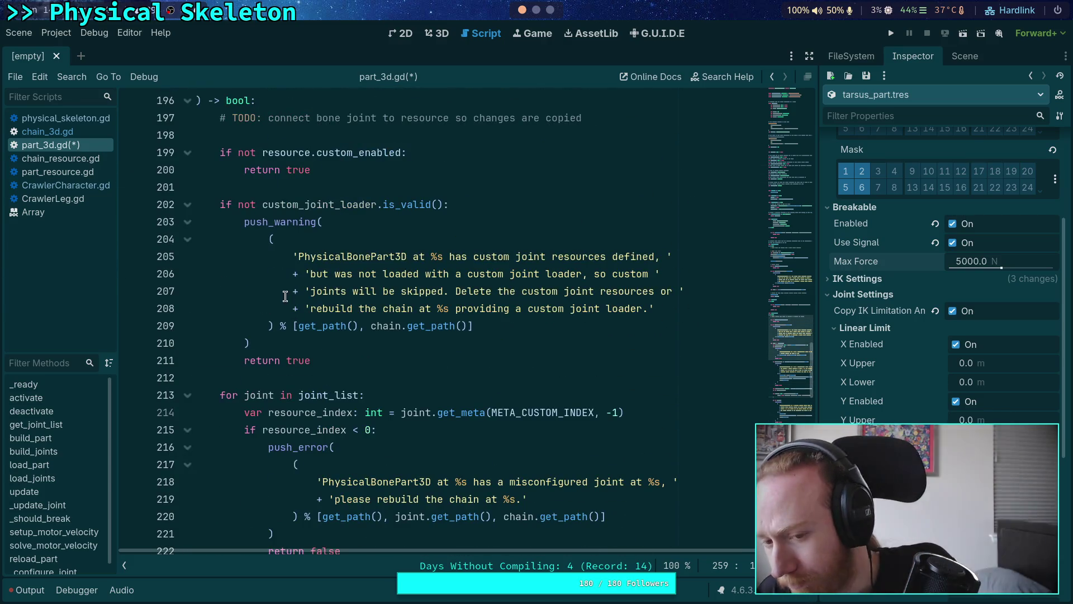
pyautogui.scroll(2, 307, 280)
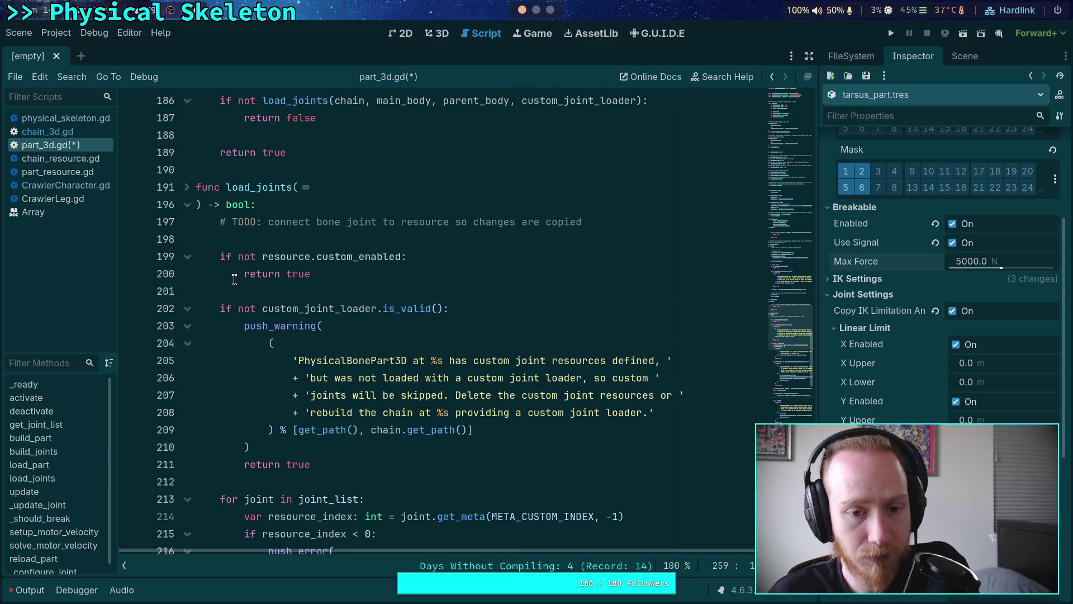
pyautogui.scroll(3, 305, 268)
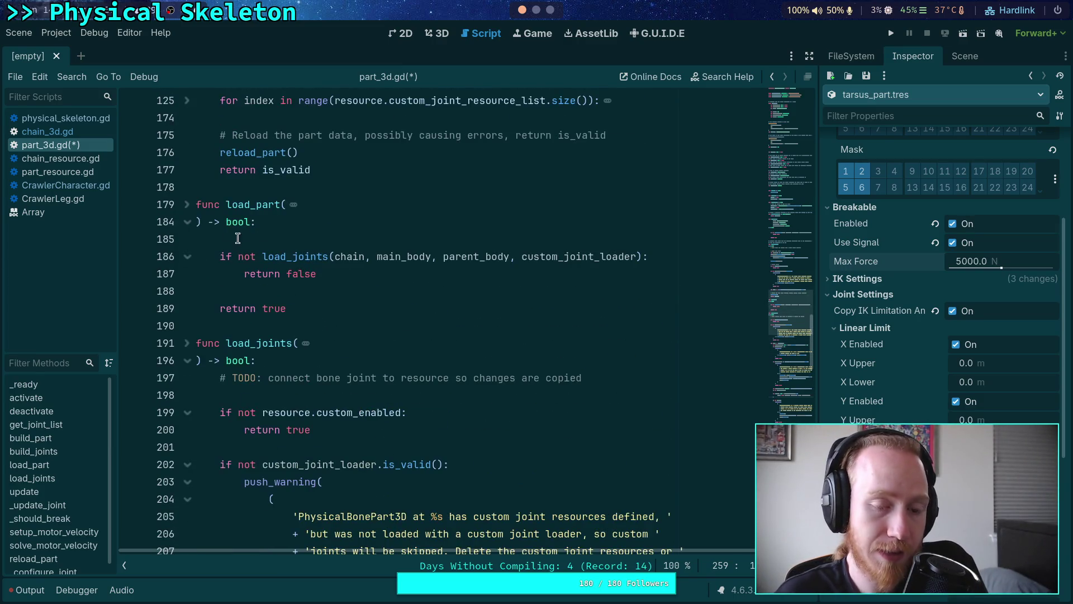
pyautogui.click(292, 241)
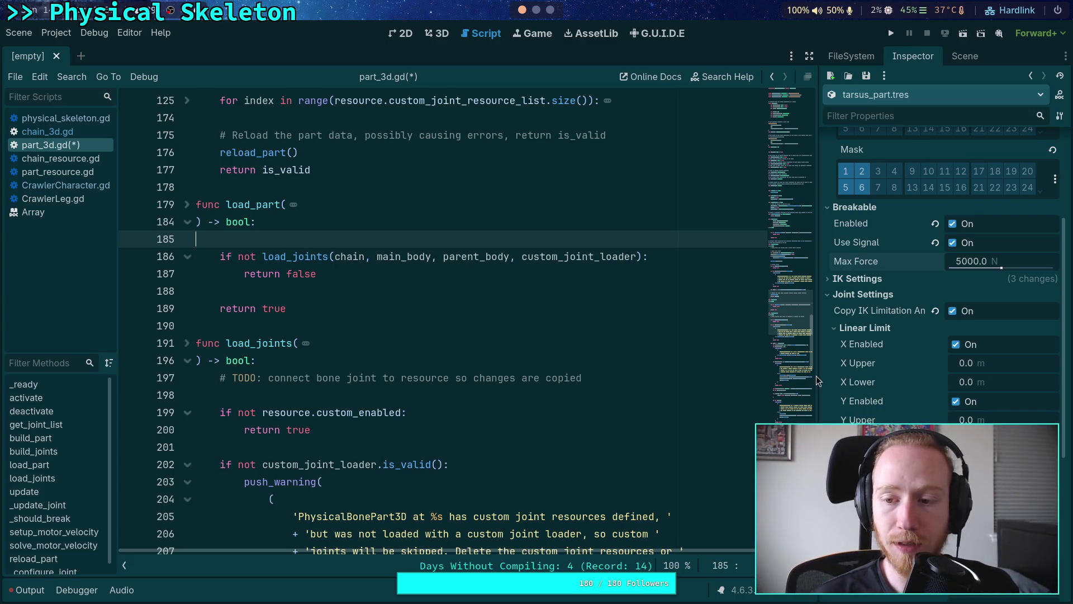
pyautogui.scroll(5, 917, 381)
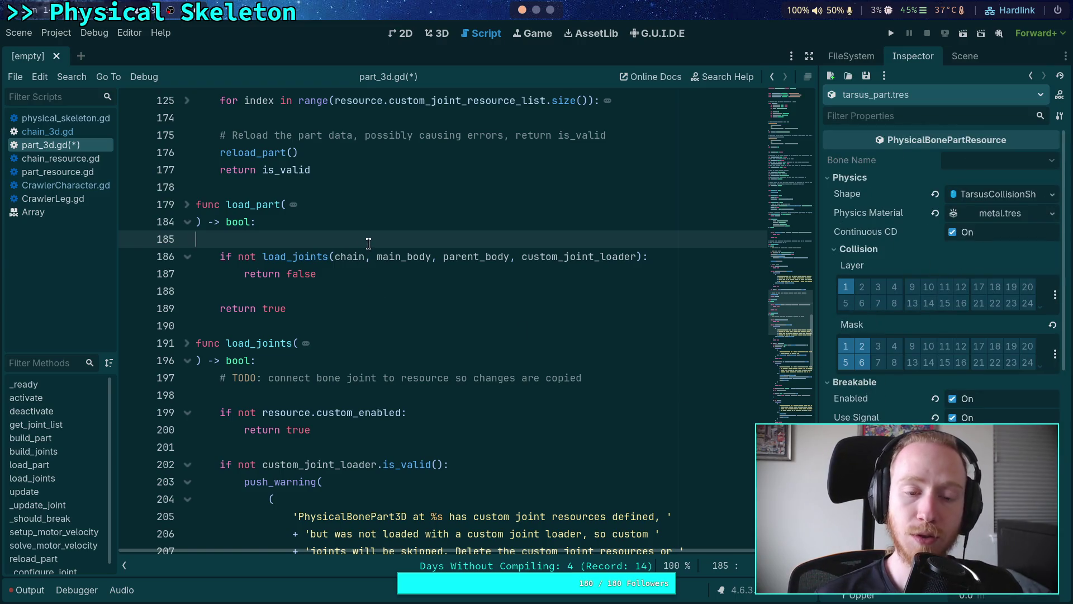
pyautogui.scroll(4, 366, 246)
pyautogui.scroll(2, 397, 283)
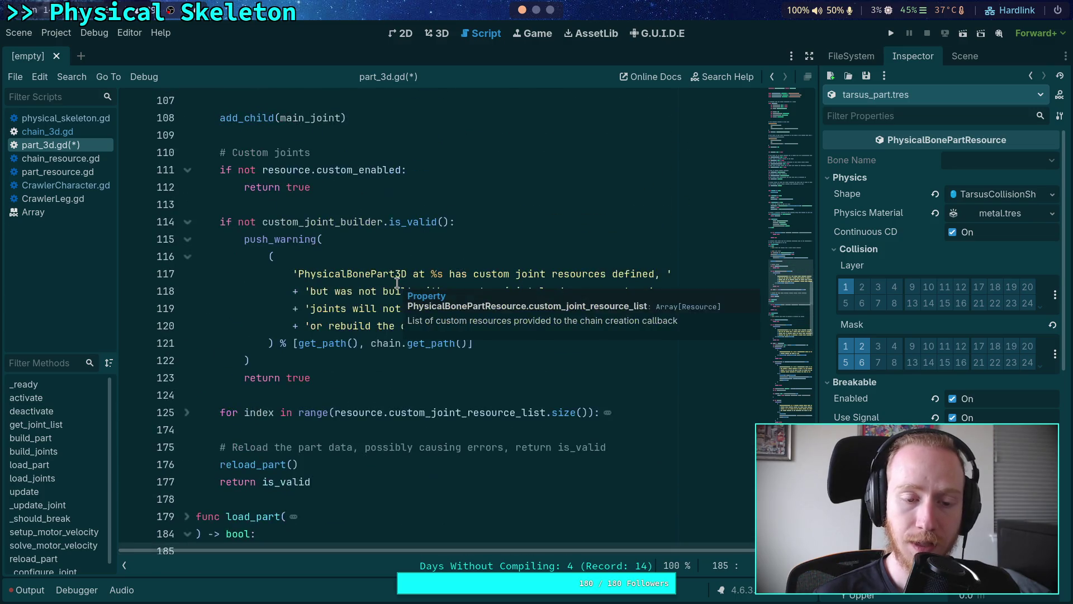
pyautogui.scroll(-4, 393, 300)
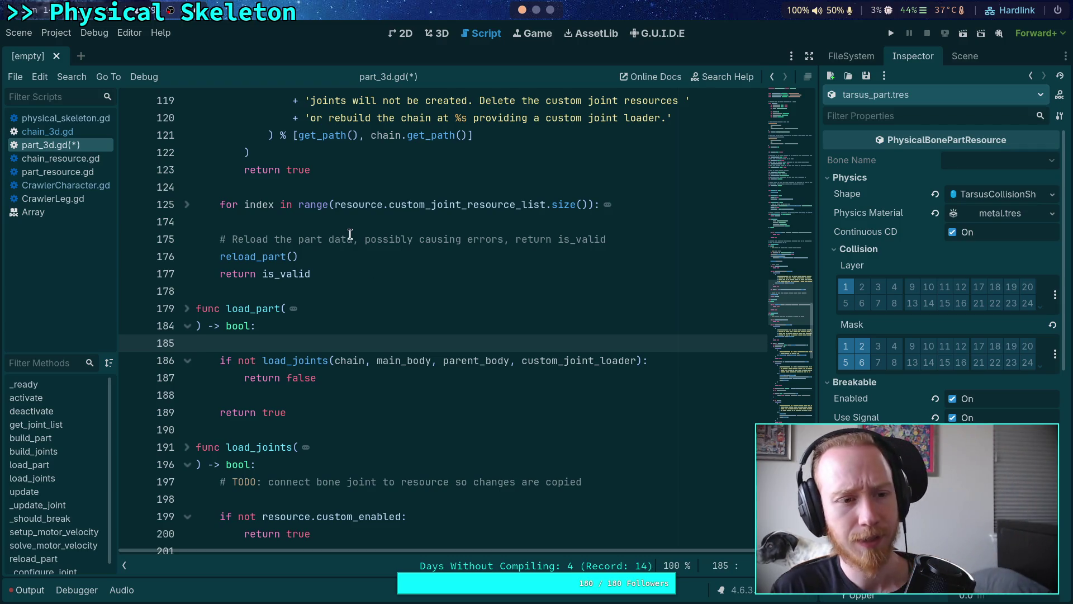
pyautogui.click(89, 119)
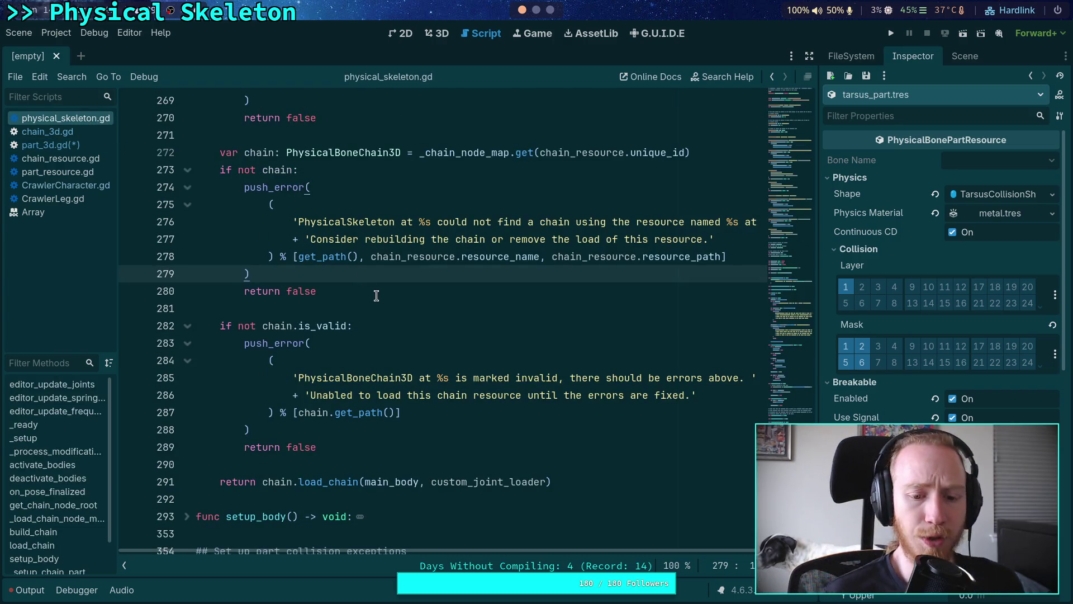
# Replace 'load' with 'connect' in the load_chain declaration on line 263.
pyautogui.scroll(6, 378, 296)
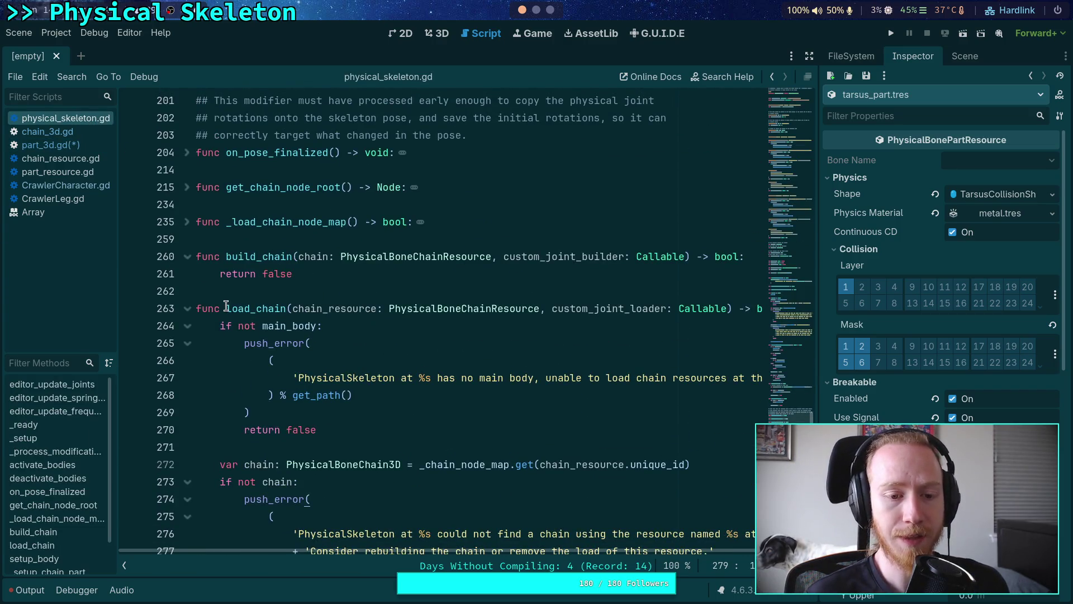
pyautogui.moveTo(226, 308); pyautogui.dragTo(251, 308)
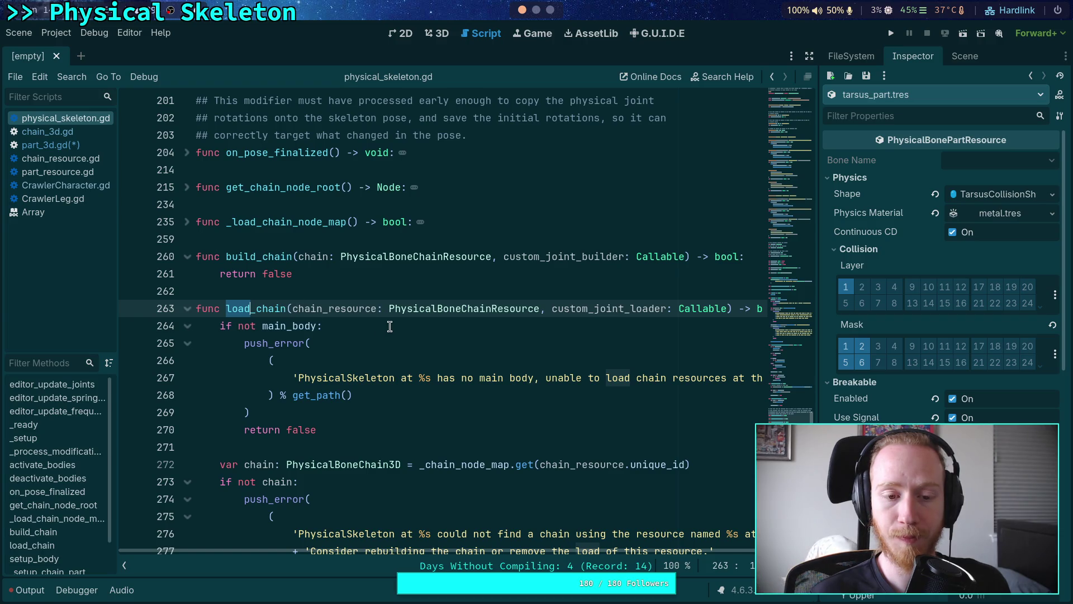
pyautogui.write('connect')
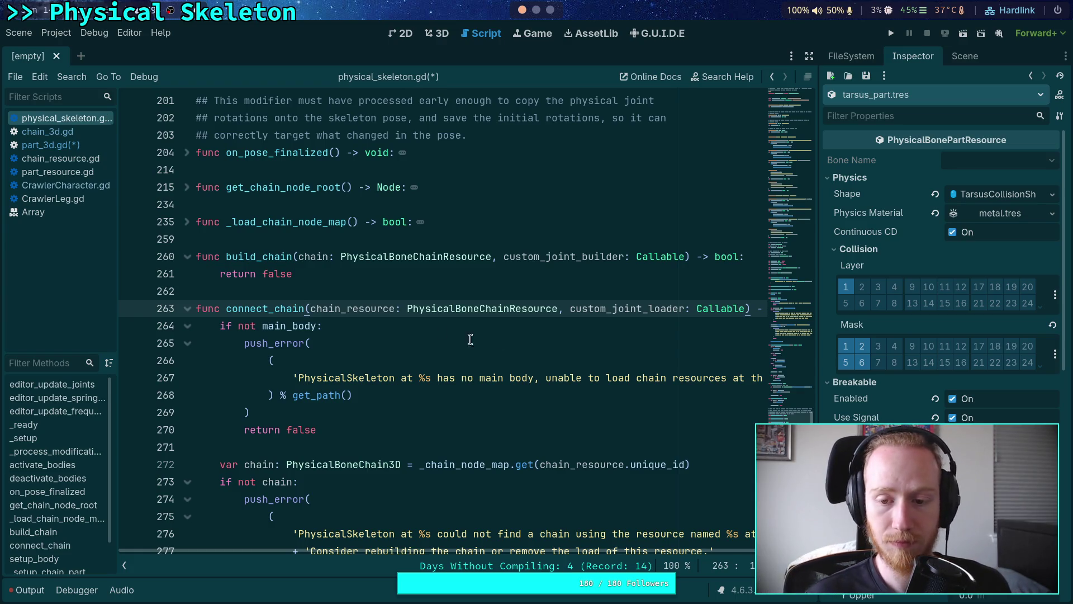
pyautogui.moveTo(649, 308); pyautogui.dragTo(684, 308)
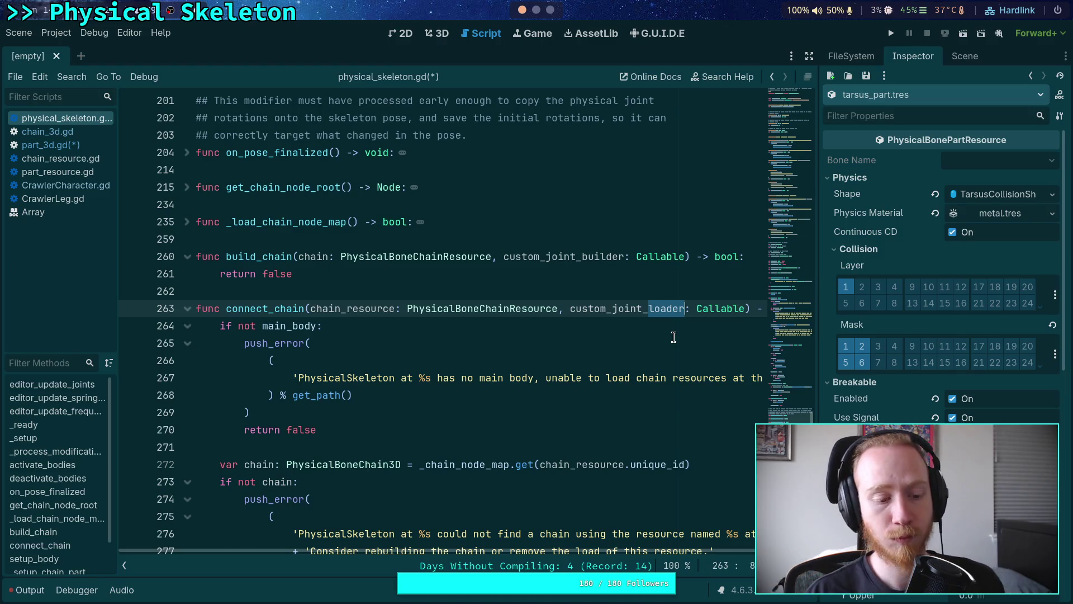
pyautogui.moveTo(269, 309); pyautogui.dragTo(225, 309)
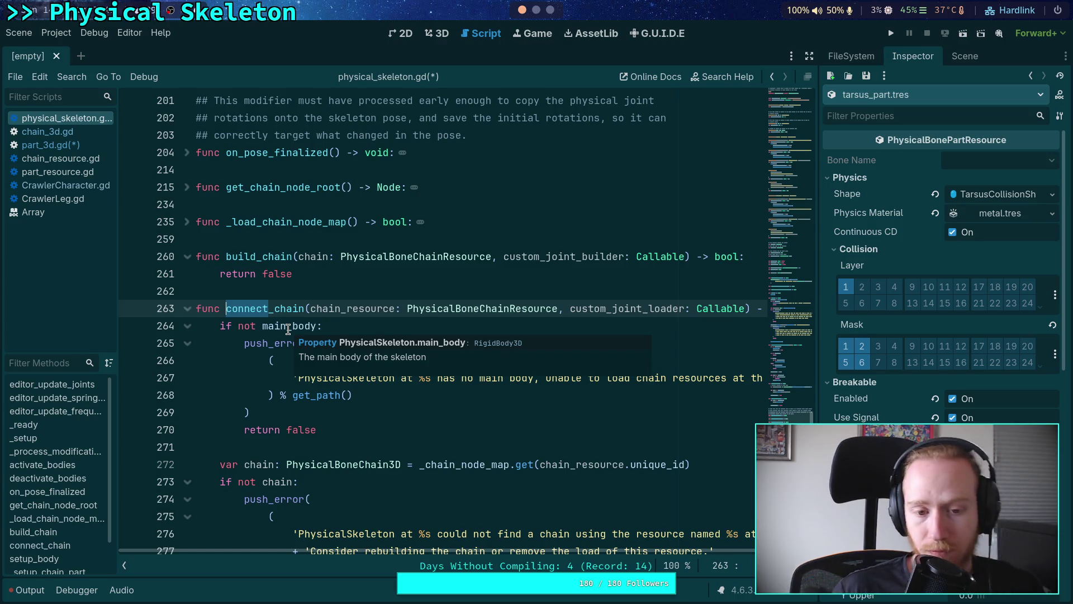
pyautogui.moveTo(305, 308); pyautogui.dragTo(274, 305)
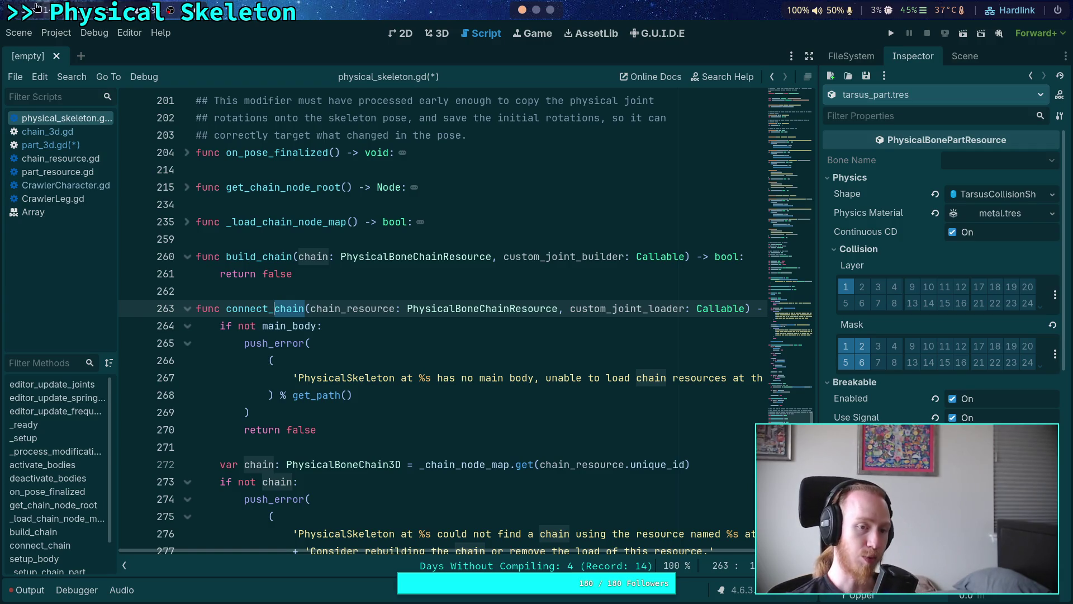
pyautogui.click(76, 158)
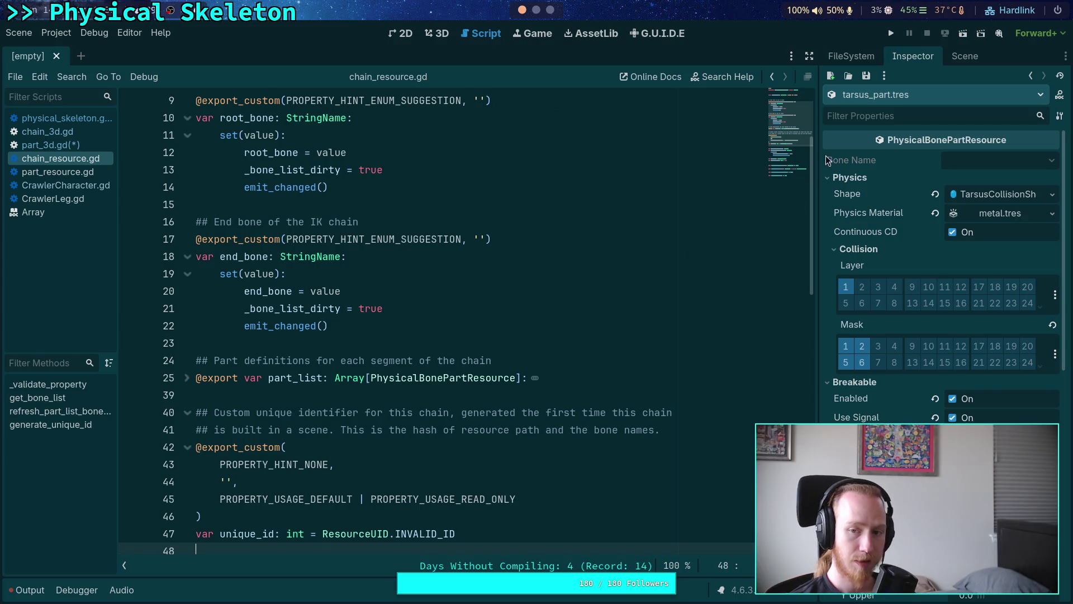
# Browse through chain_resource.gd.
pyautogui.scroll(3, 779, 106)
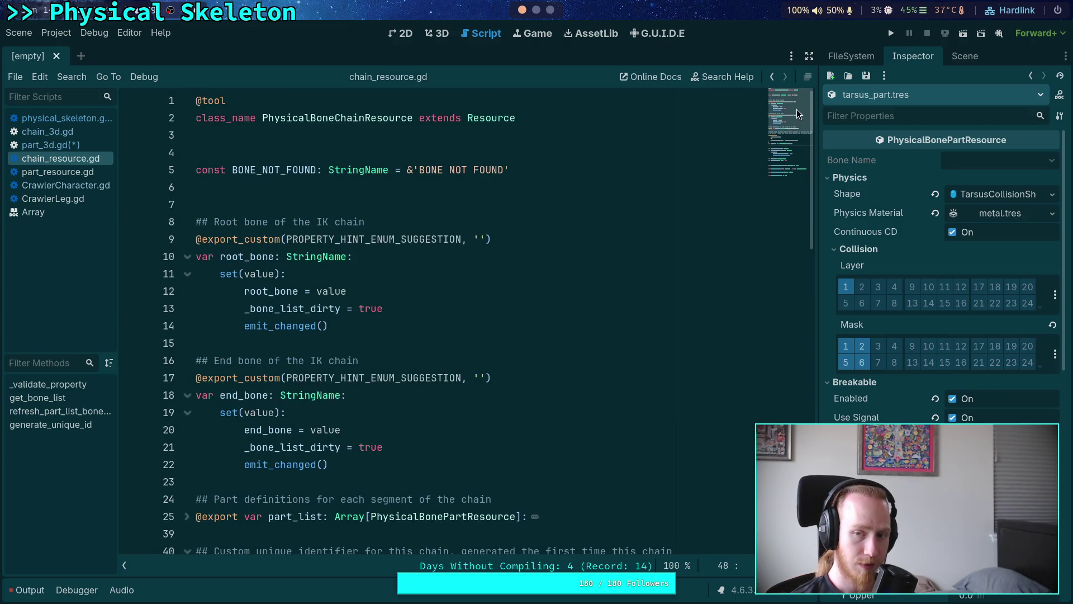
pyautogui.scroll(-4, 772, 143)
pyautogui.moveTo(772, 143)
pyautogui.mouseDown()
pyautogui.moveTo(779, 132)
pyautogui.moveTo(768, 177)
pyautogui.moveTo(784, 154)
pyautogui.mouseUp()
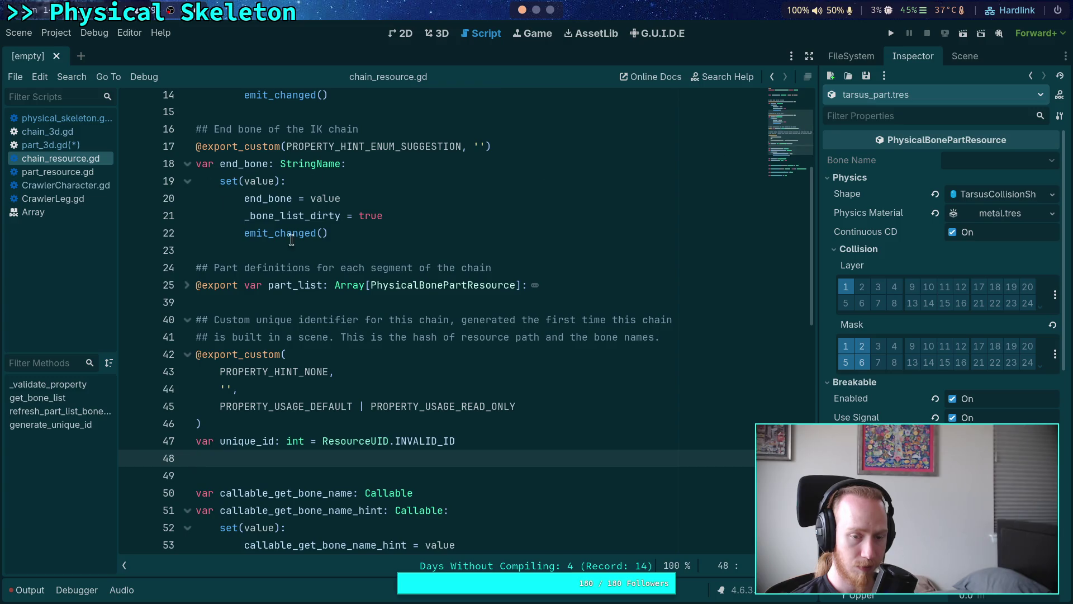
pyautogui.scroll(4, 495, 370)
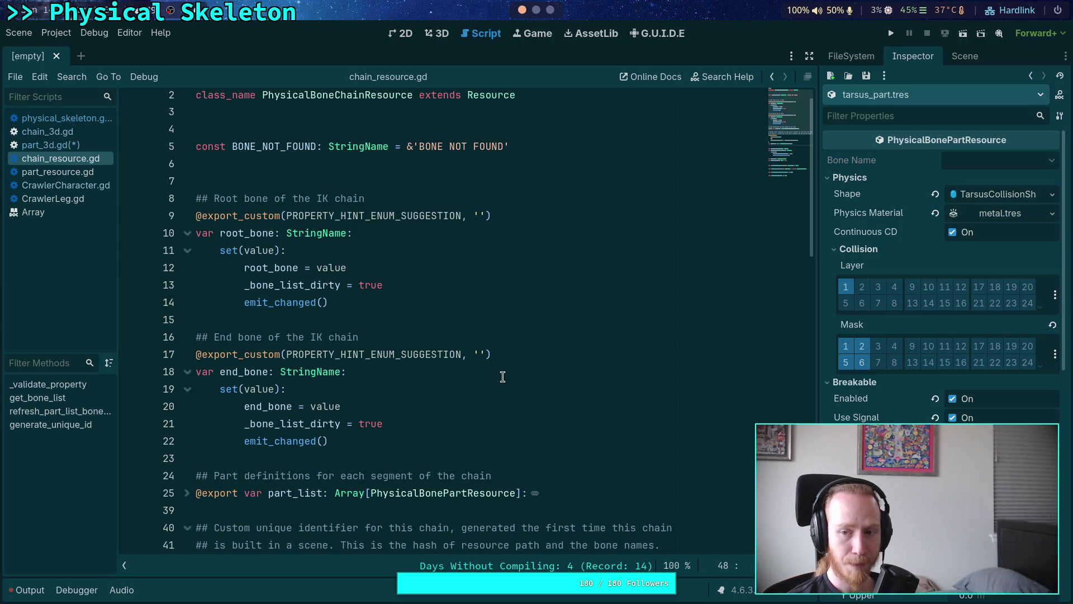
pyautogui.scroll(-3, 502, 377)
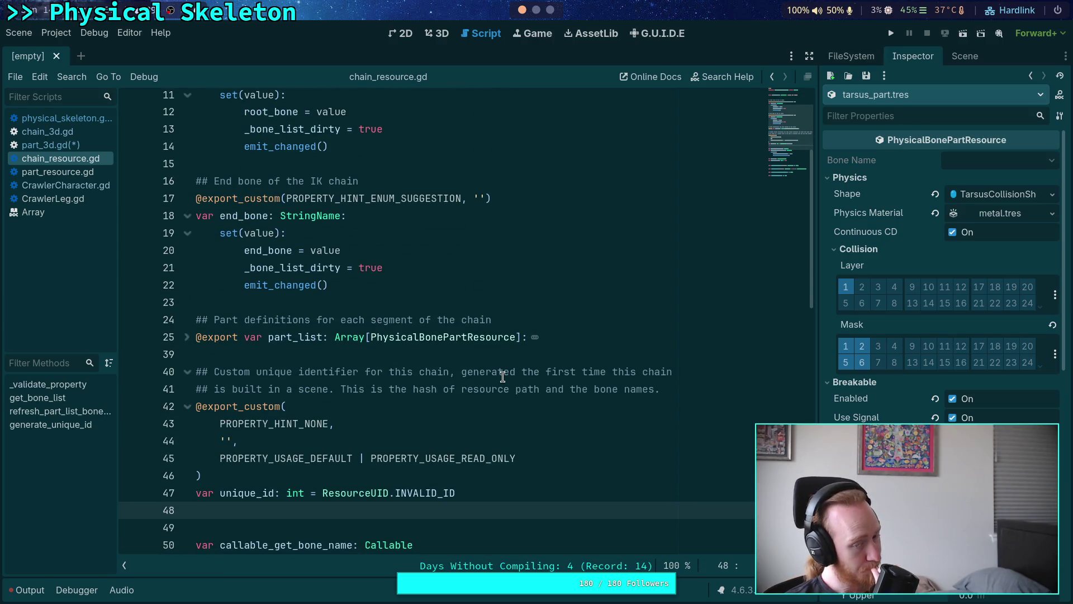
pyautogui.scroll(-10, 502, 377)
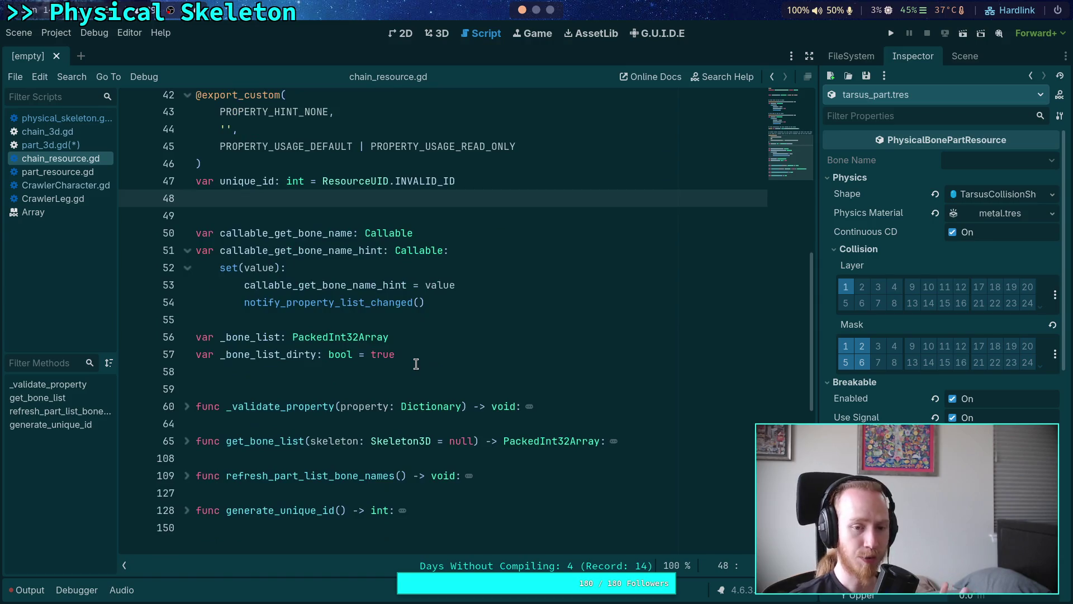
# Open part_resource.gd and select the setting_changed signal name.
pyautogui.click(68, 171)
pyautogui.scroll(4, 478, 324)
pyautogui.doubleClick(268, 170)
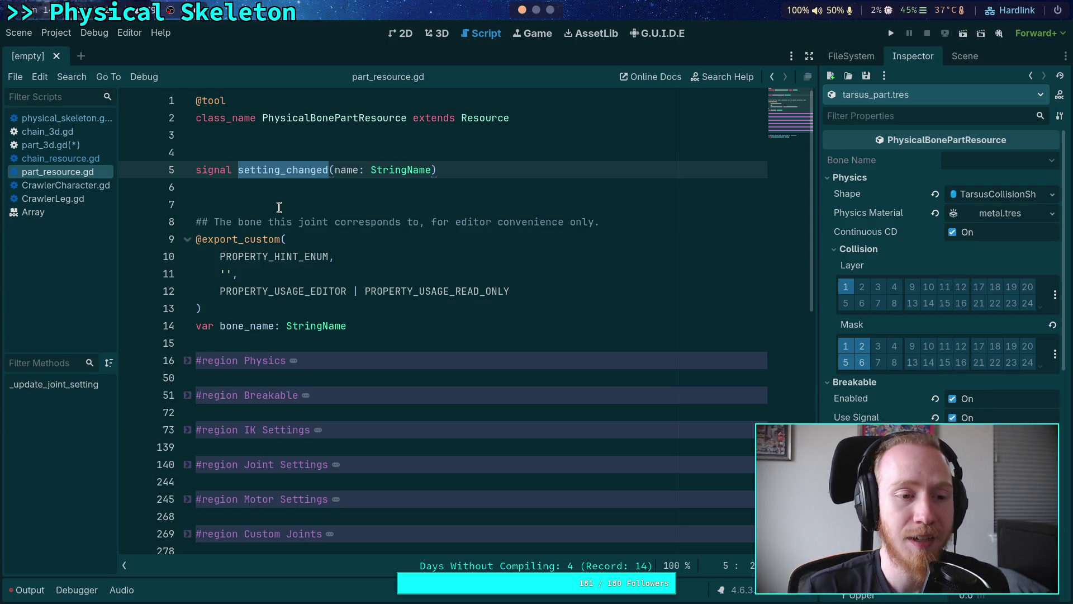
# Cycle through part_3d.gd and chain_3d.gd back to physical_skeleton.gd, selecting connect_chain on line 263.
pyautogui.click(72, 145)
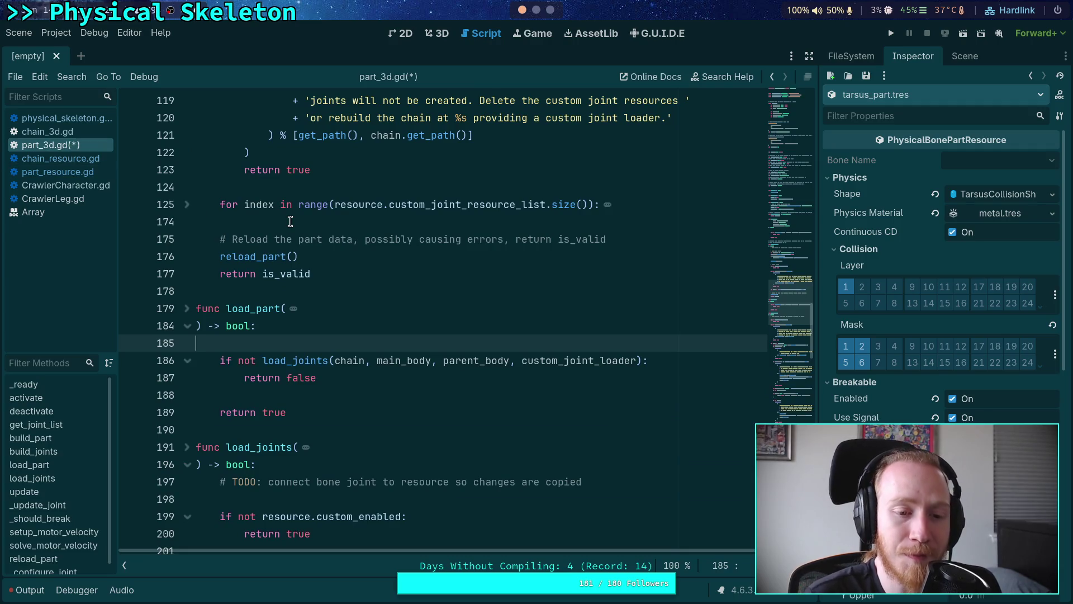
pyautogui.click(66, 130)
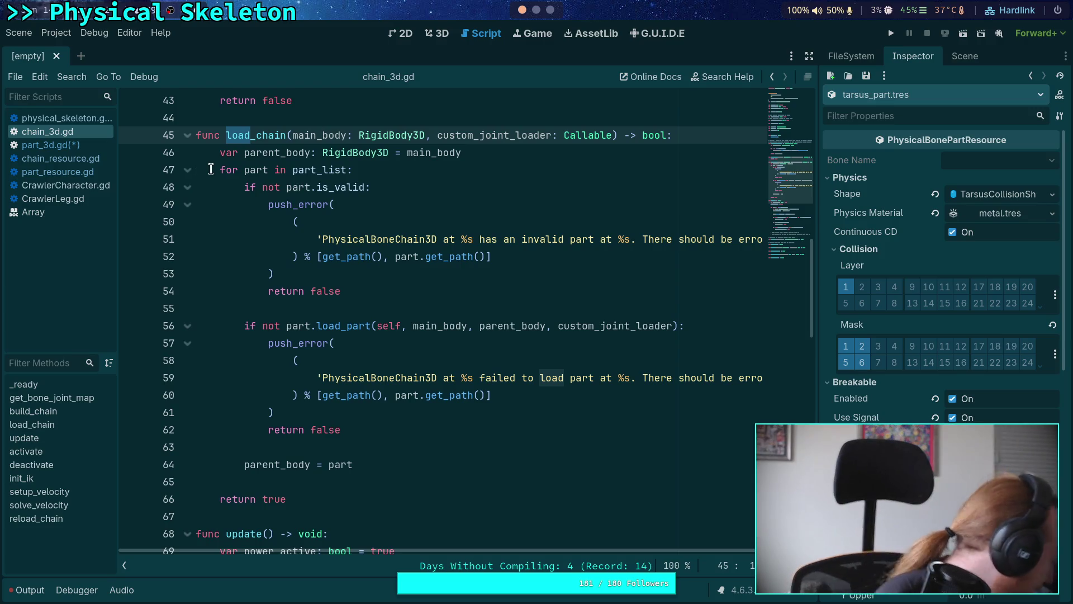
pyautogui.click(66, 118)
pyautogui.click(361, 325)
pyautogui.click(228, 308)
pyautogui.doubleClick(298, 308)
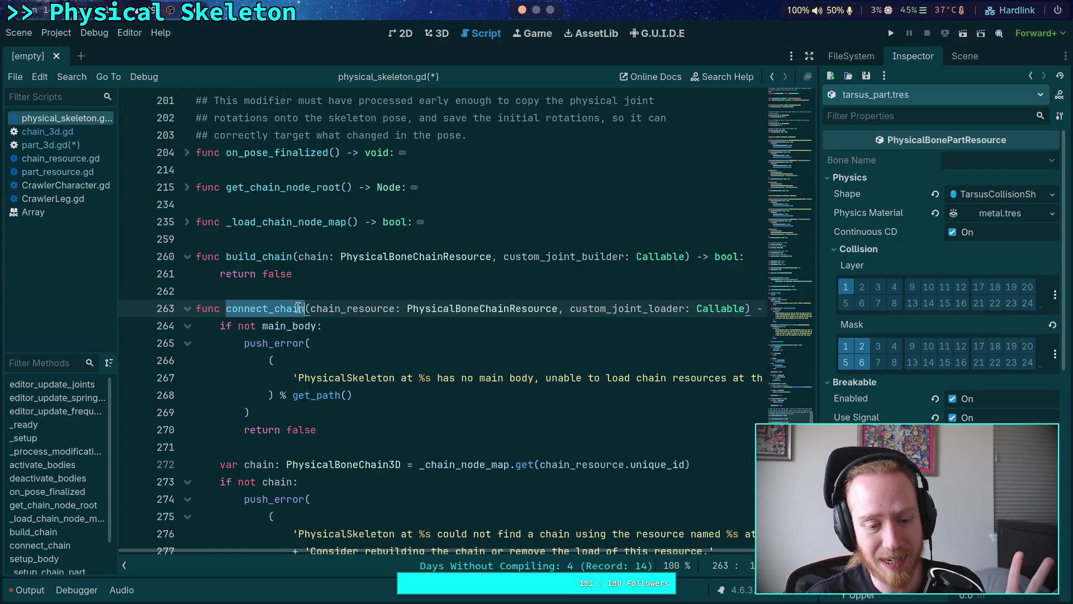
pyautogui.scroll(-2, 474, 358)
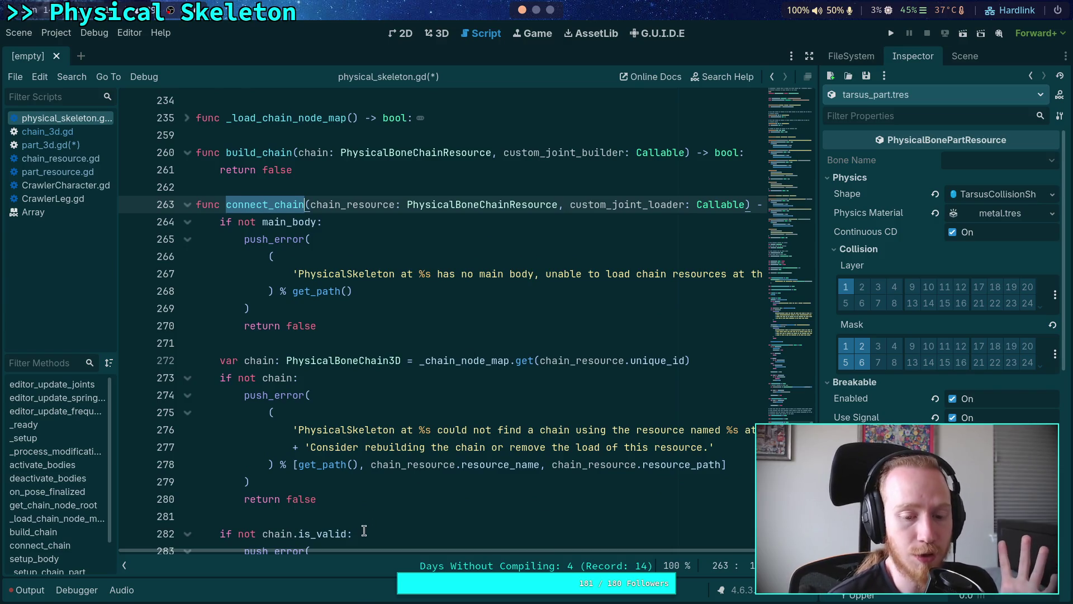
pyautogui.moveTo(360, 527); pyautogui.dragTo(229, 257)
pyautogui.click(235, 206)
pyautogui.doubleClick(236, 205)
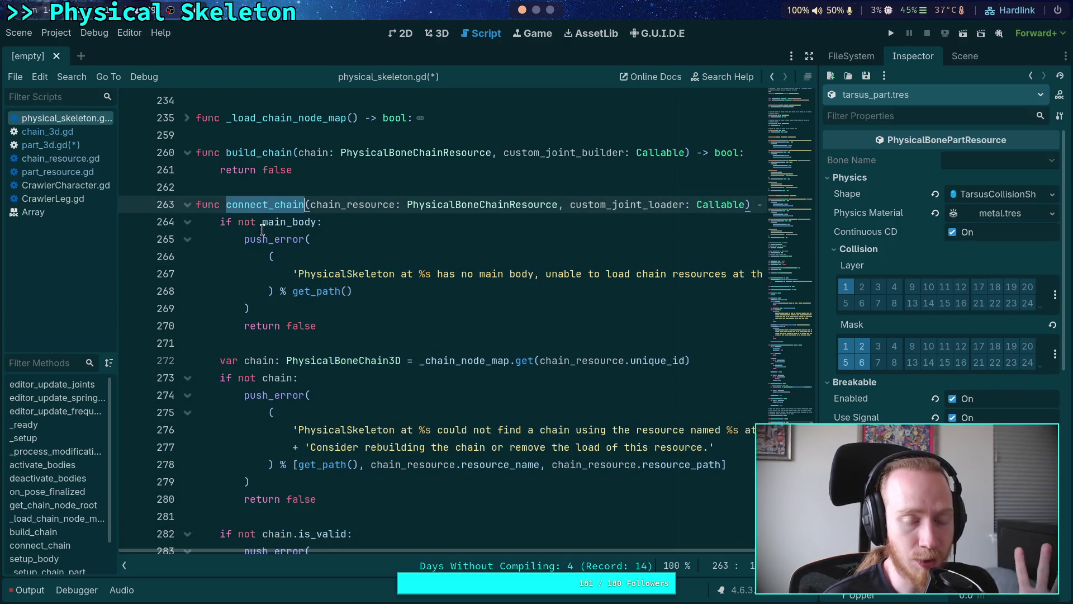
pyautogui.scroll(3, 256, 225)
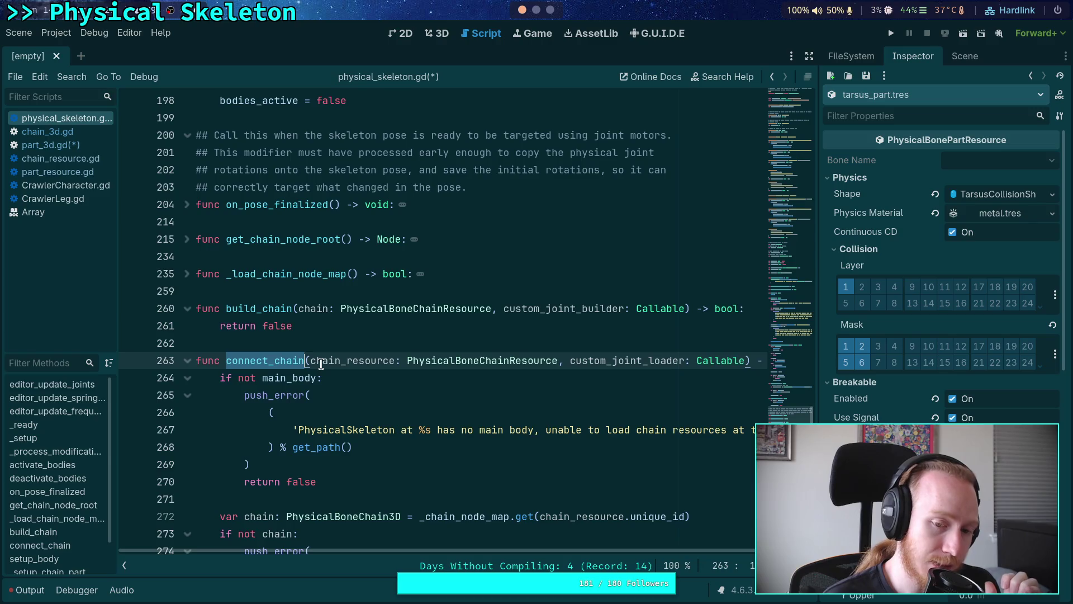
pyautogui.press('Right')
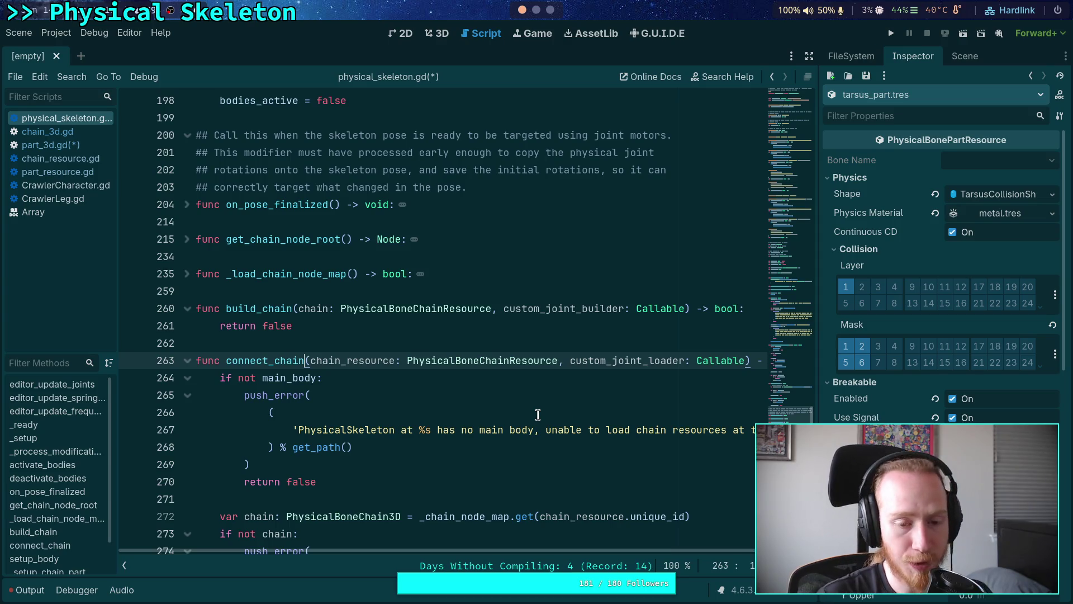
# Select connect_chain below the build_chain stub and mark its chain validity error-handling code.
pyautogui.click(483, 322)
pyautogui.click(483, 342)
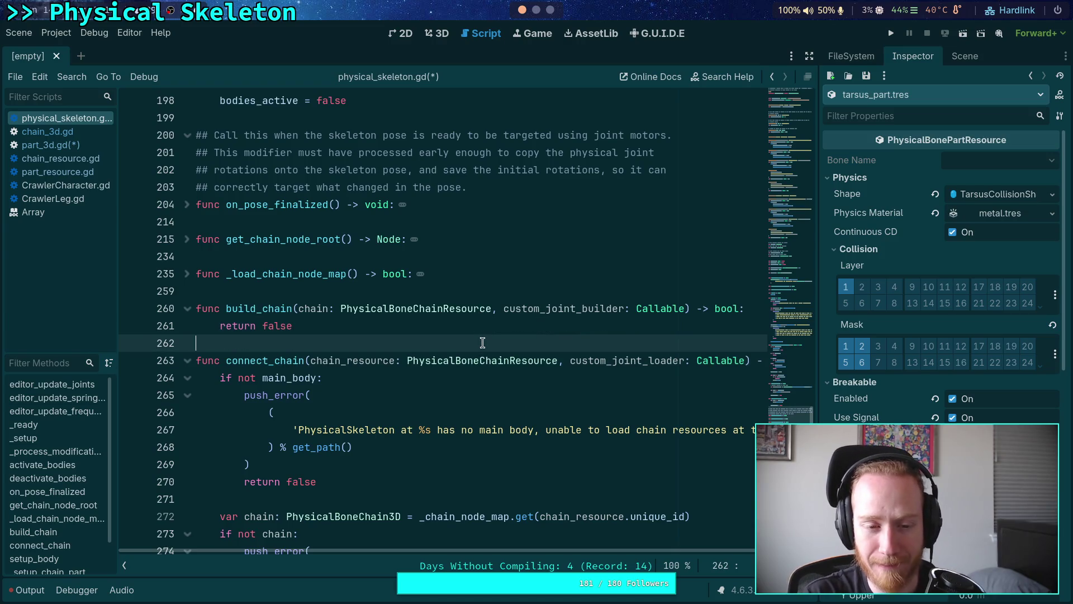
pyautogui.scroll(-1, 391, 330)
pyautogui.doubleClick(276, 310)
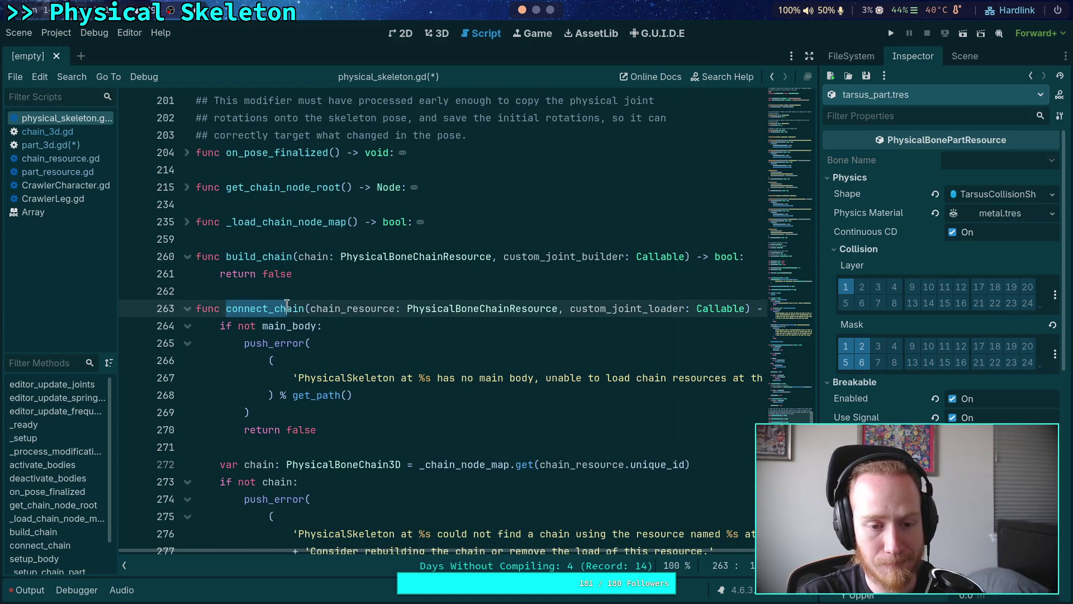
pyautogui.scroll(-4, 342, 333)
pyautogui.scroll(-2, 366, 334)
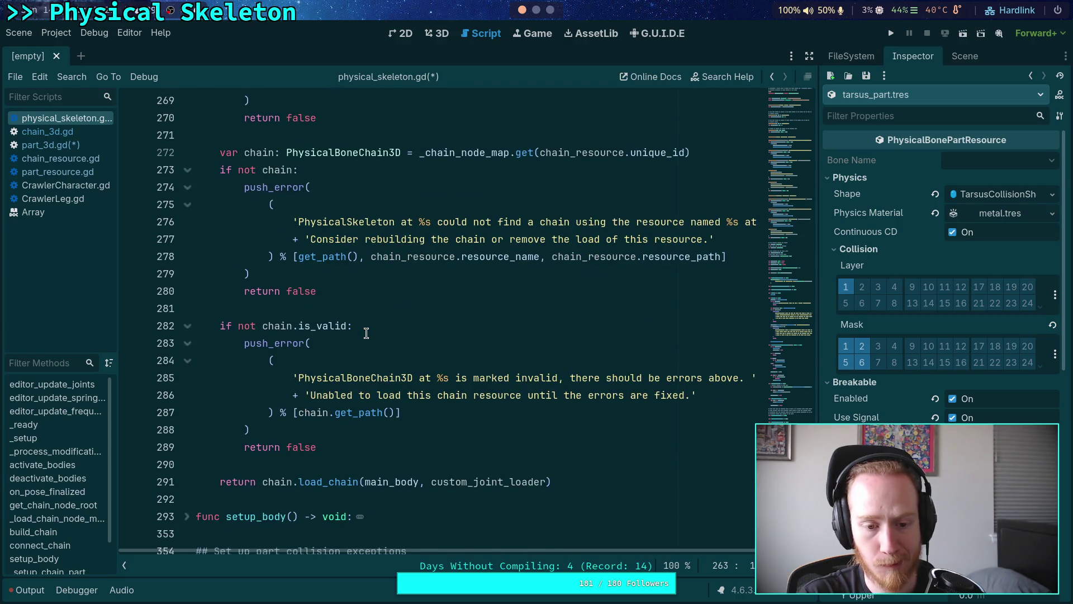
pyautogui.moveTo(395, 447); pyautogui.dragTo(298, 327)
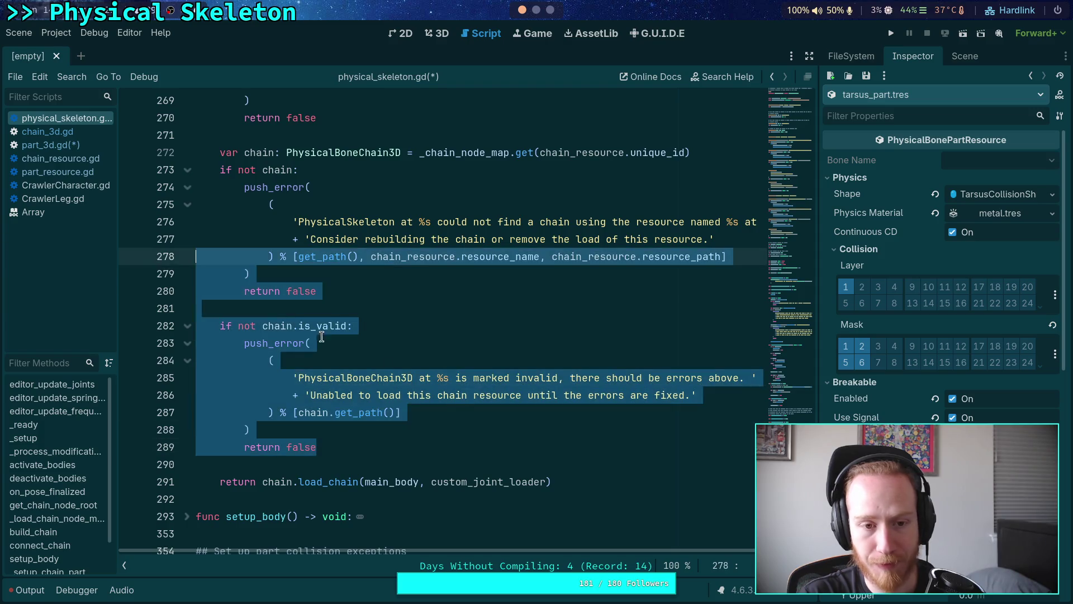
pyautogui.moveTo(349, 436)
pyautogui.mouseDown()
pyautogui.moveTo(364, 235)
pyautogui.moveTo(247, 427)
pyautogui.moveTo(250, 273)
pyautogui.moveTo(369, 431)
pyautogui.moveTo(313, 345)
pyautogui.moveTo(252, 288)
pyautogui.moveTo(376, 281)
pyautogui.mouseUp()
# Highlight every use of the chain variable in connect_chain and review them.
pyautogui.scroll(1, 268, 306)
pyautogui.scroll(2, 255, 302)
pyautogui.click(376, 279)
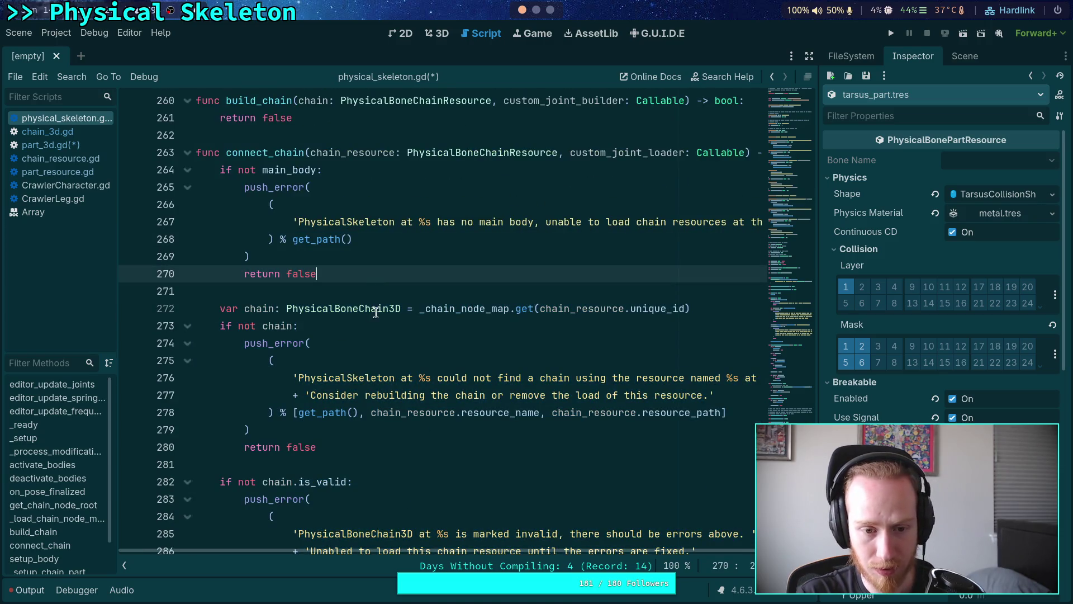
pyautogui.doubleClick(271, 309)
pyautogui.scroll(-5, 327, 325)
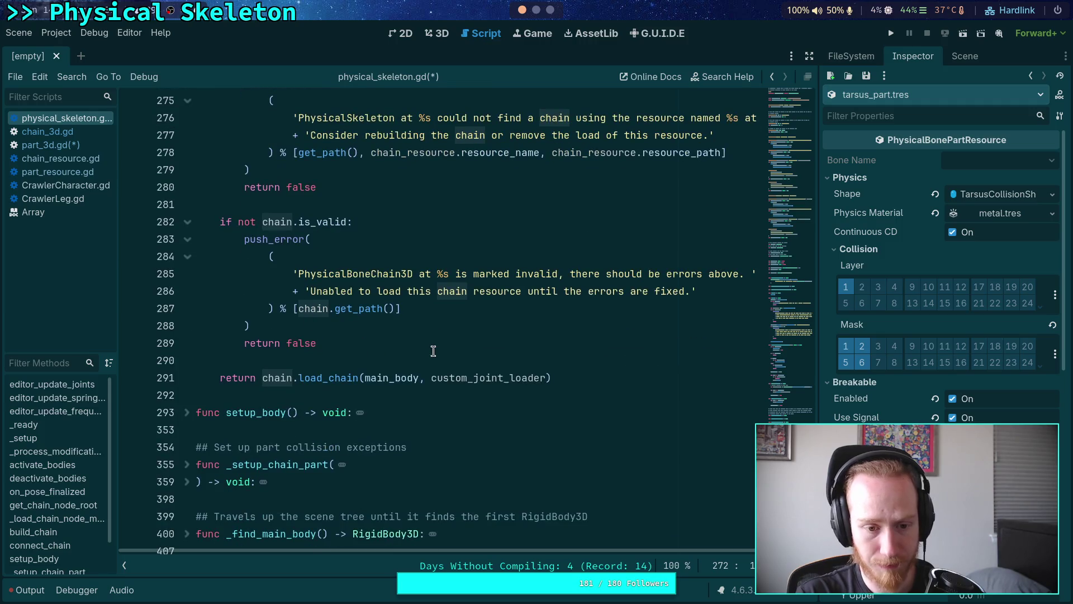
pyautogui.scroll(5, 436, 344)
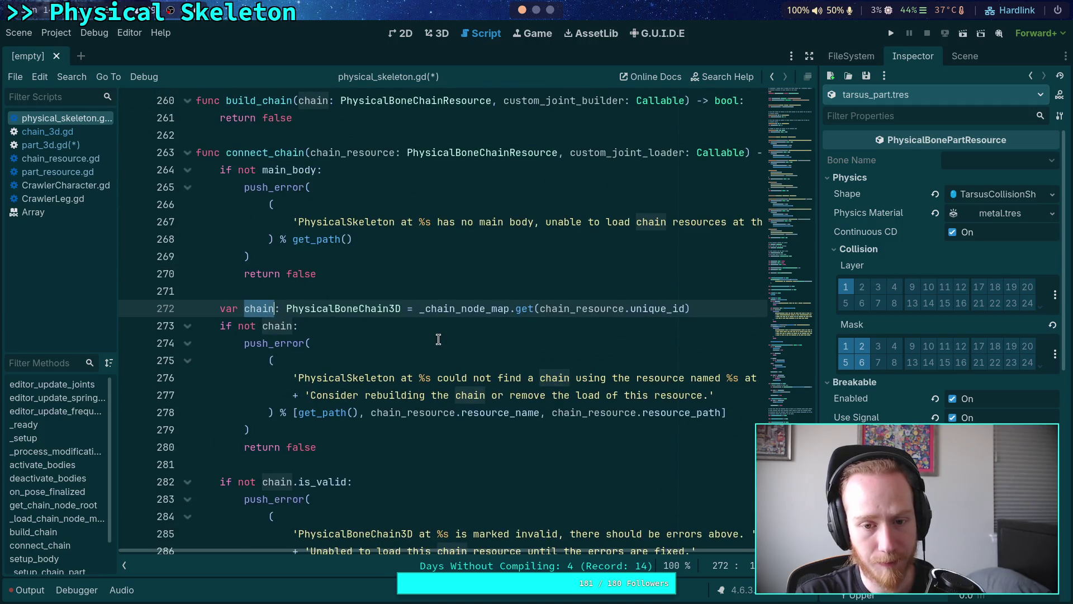
pyautogui.moveTo(438, 311)
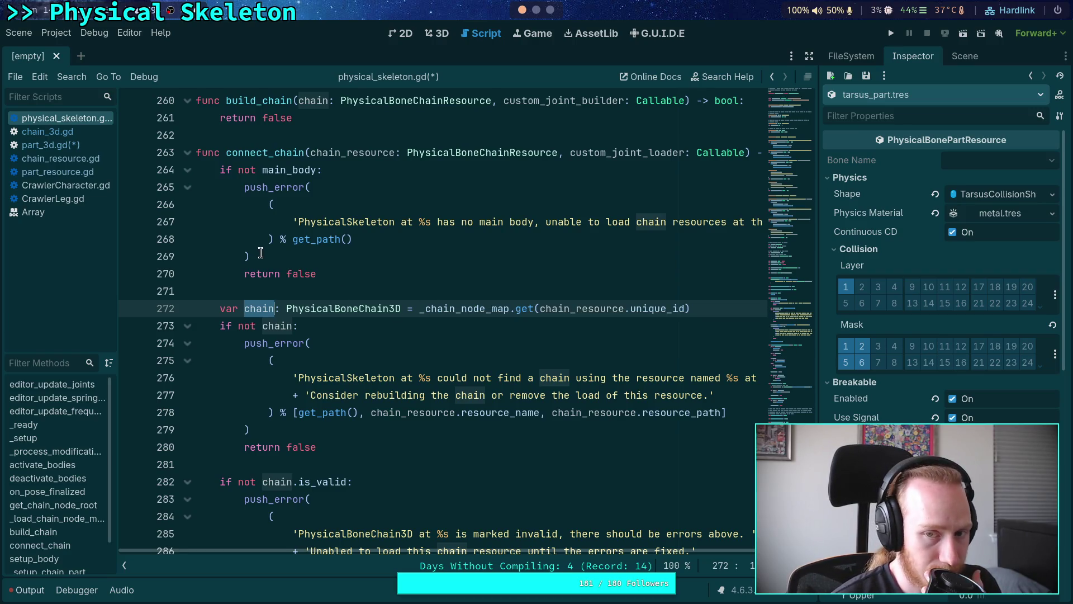
pyautogui.scroll(-4, 260, 252)
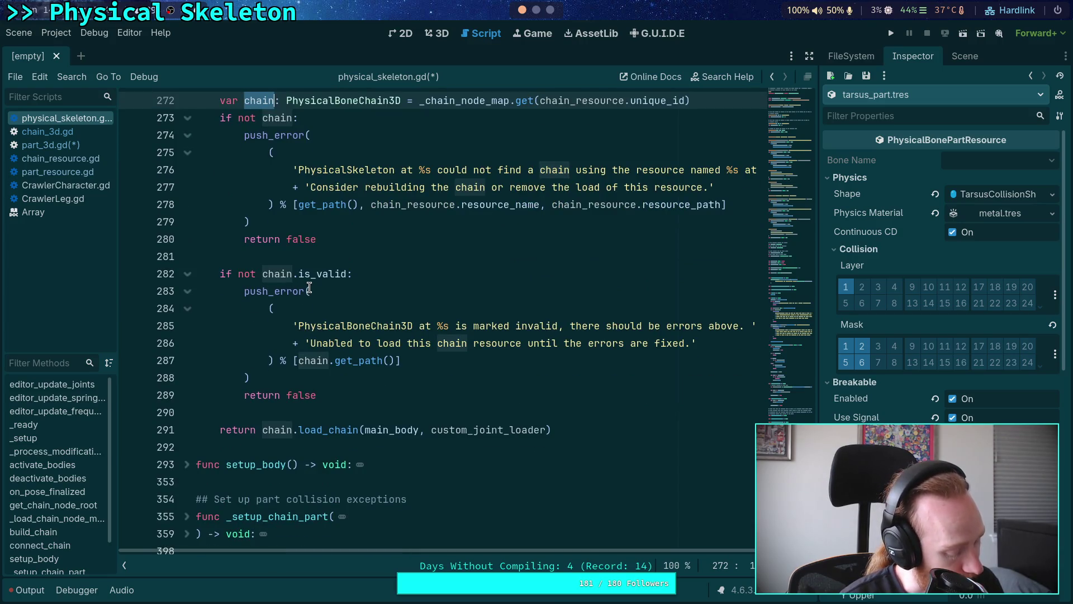
pyautogui.moveTo(309, 275)
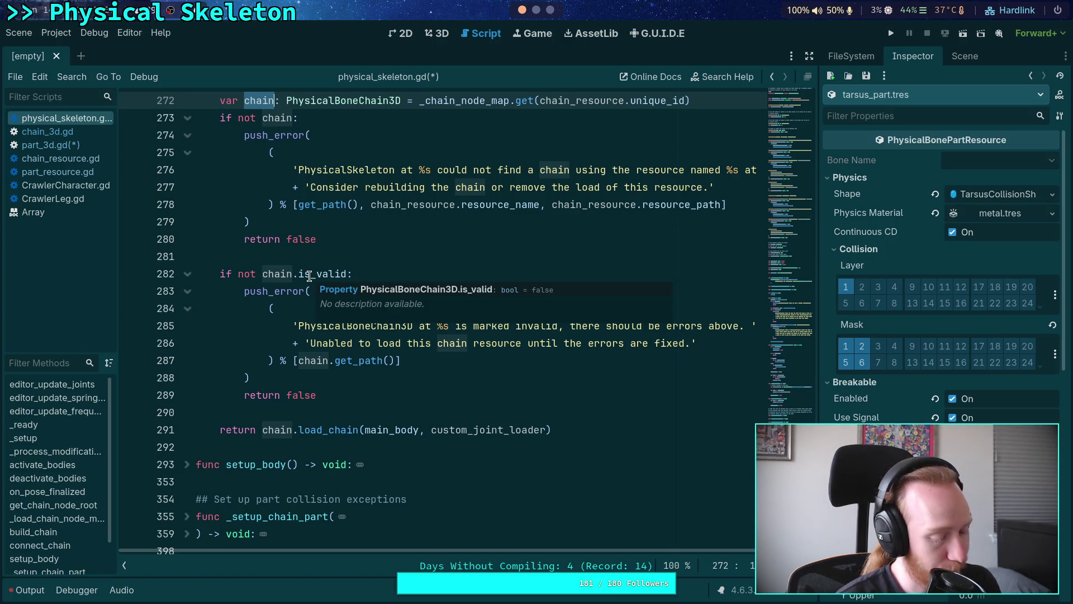
pyautogui.scroll(1, 263, 296)
# Collapse the error blocks at lines 282, 273 and 264, then place the caret in connect_chain.
pyautogui.click(187, 323)
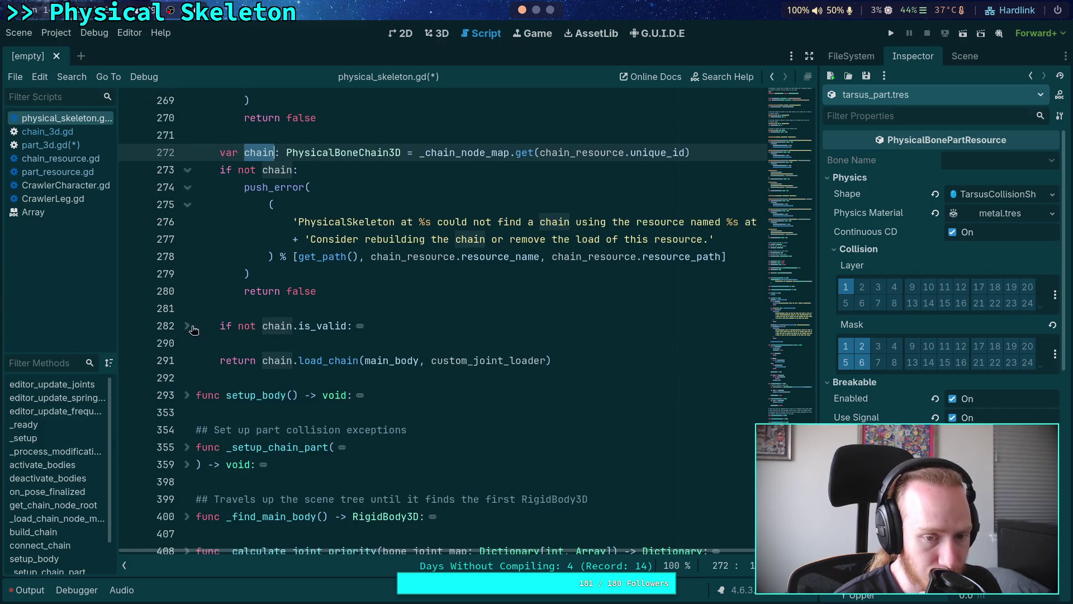
pyautogui.scroll(2, 211, 272)
pyautogui.click(188, 273)
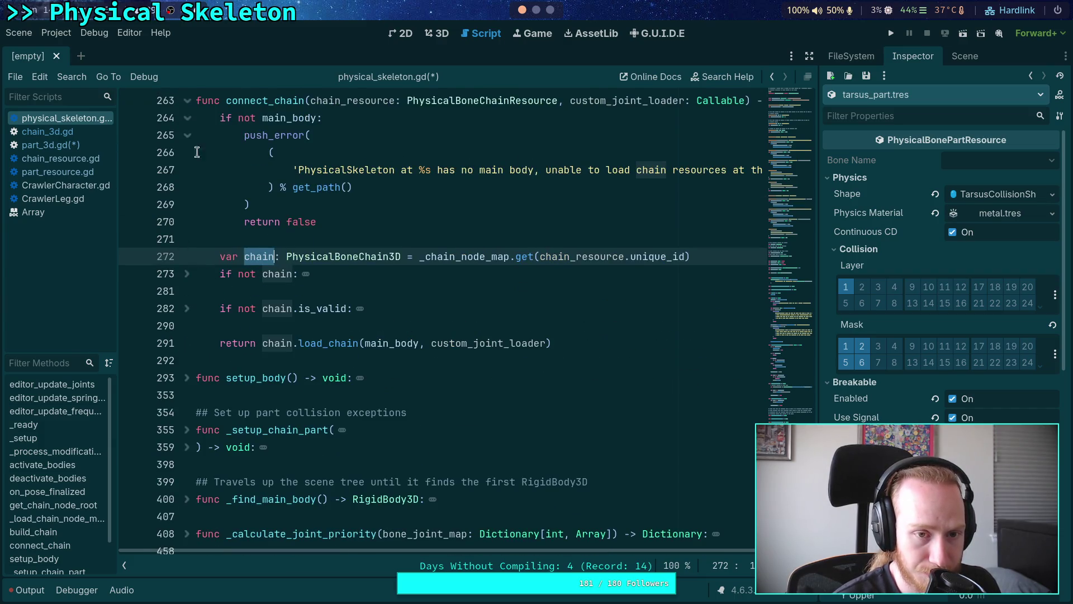
pyautogui.click(188, 118)
pyautogui.scroll(3, 318, 260)
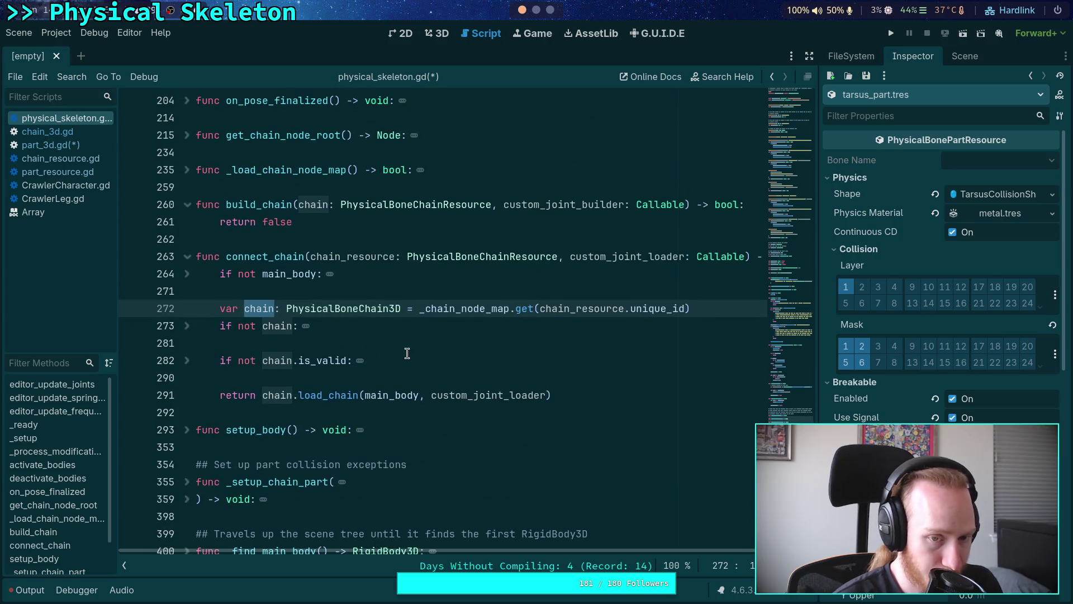
pyautogui.click(303, 256)
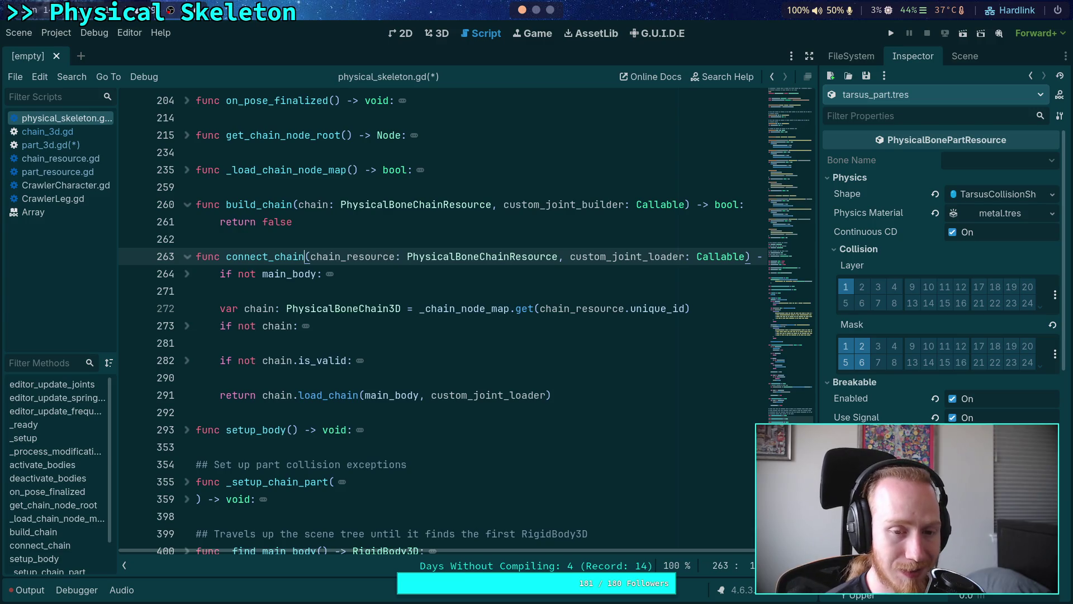
# Change 'hain' to 'ustom_signals' making connect_custom_signals, then switch to part_3d.gd.
pyautogui.press('BackSpace')
pyautogui.press('BackSpace')
pyautogui.press('BackSpace')
pyautogui.write('ustom_signals')
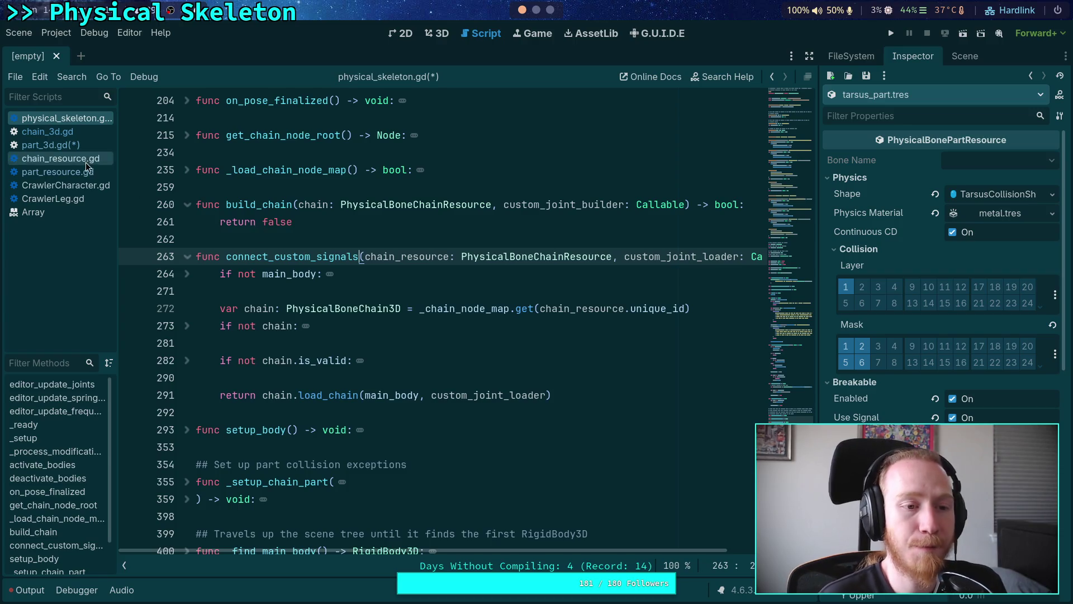
pyautogui.click(67, 146)
# Unfold load_joints in part_3d.gd, then view CrawlerLeg.gd's load_custom_joint and build_custom_joint callbacks.
pyautogui.click(443, 373)
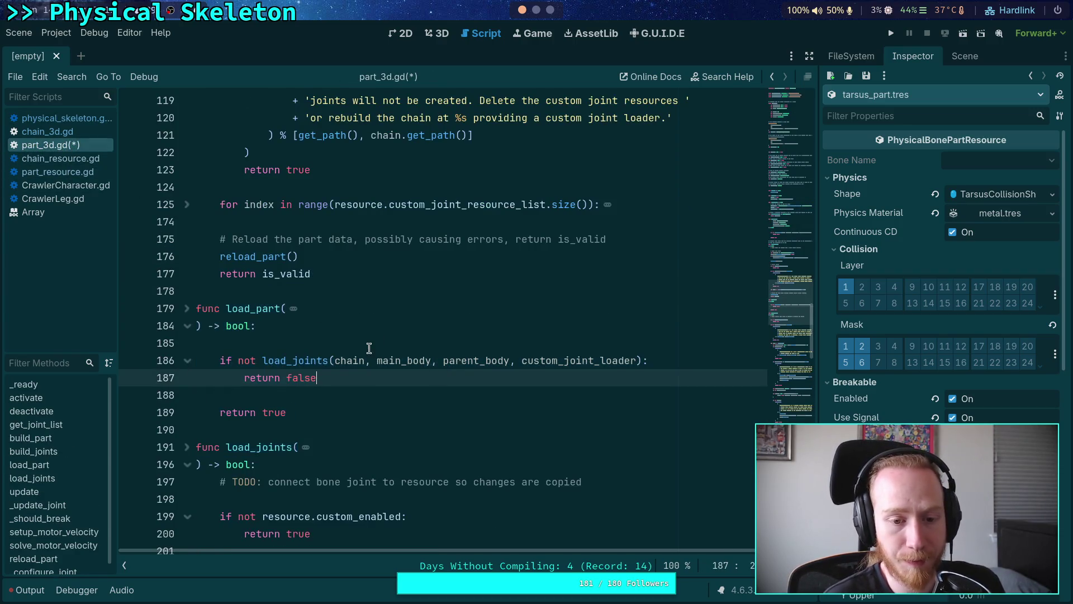
pyautogui.scroll(-2, 366, 347)
pyautogui.scroll(-1, 275, 326)
pyautogui.scroll(-1, 275, 326)
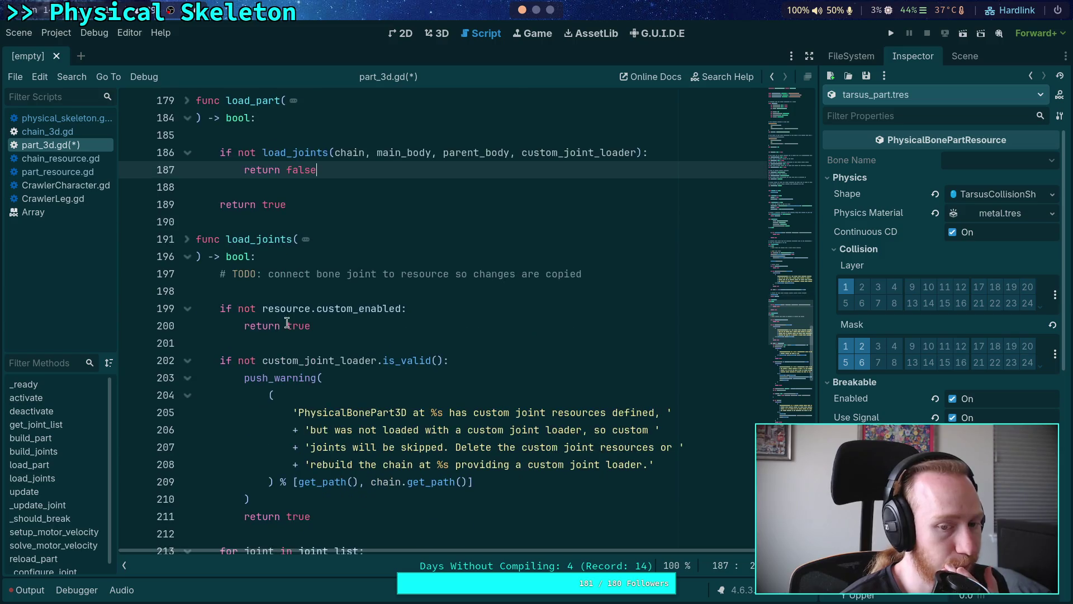
pyautogui.scroll(-3, 344, 324)
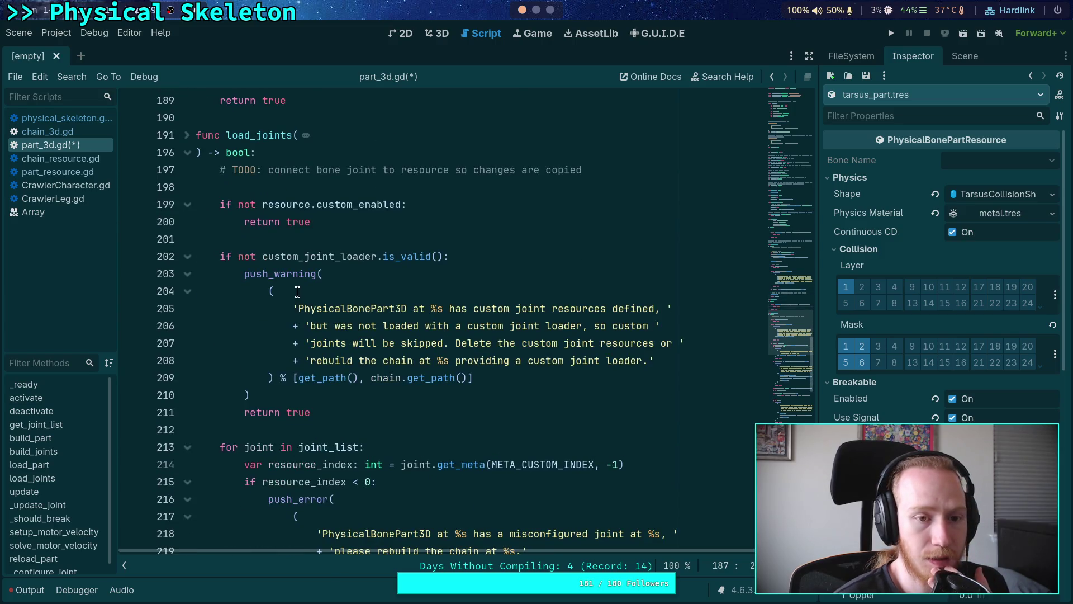
pyautogui.click(189, 136)
pyautogui.scroll(-2, 191, 139)
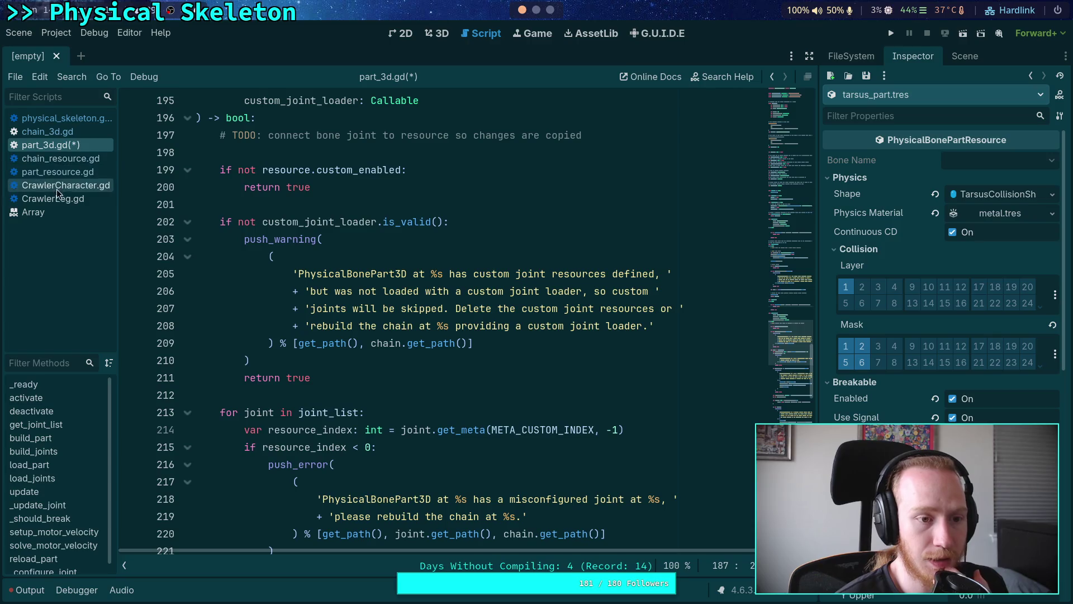
pyautogui.click(61, 199)
pyautogui.scroll(-3, 390, 330)
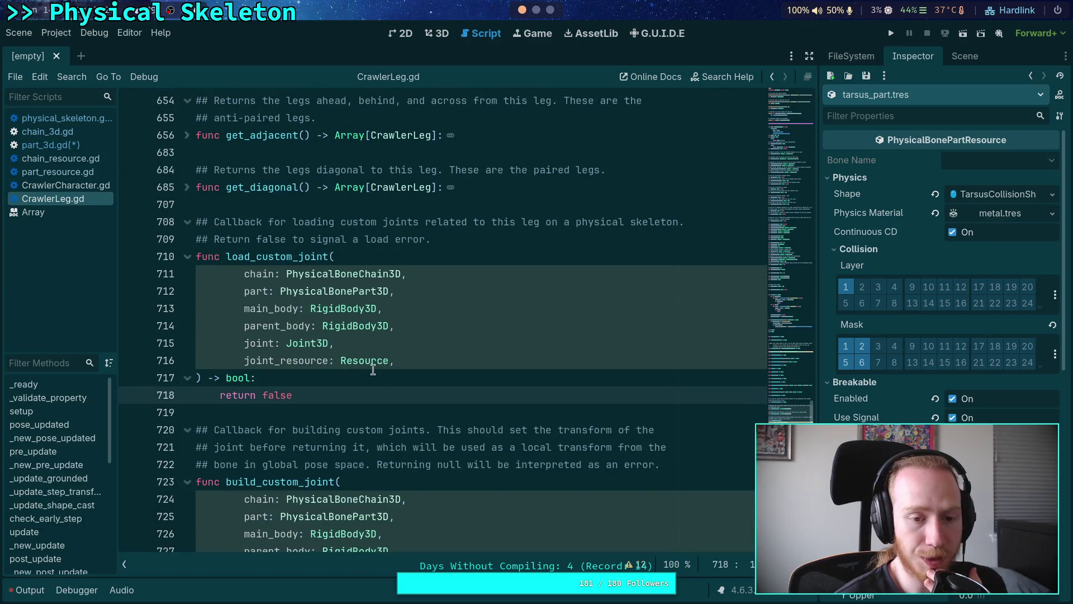
# Reword line 708's comment to 'preparing custom joints and their resources, mainly to apply'.
pyautogui.click(464, 236)
pyautogui.moveTo(464, 235)
pyautogui.mouseDown()
pyautogui.moveTo(207, 234)
pyautogui.moveTo(215, 224)
pyautogui.mouseUp()
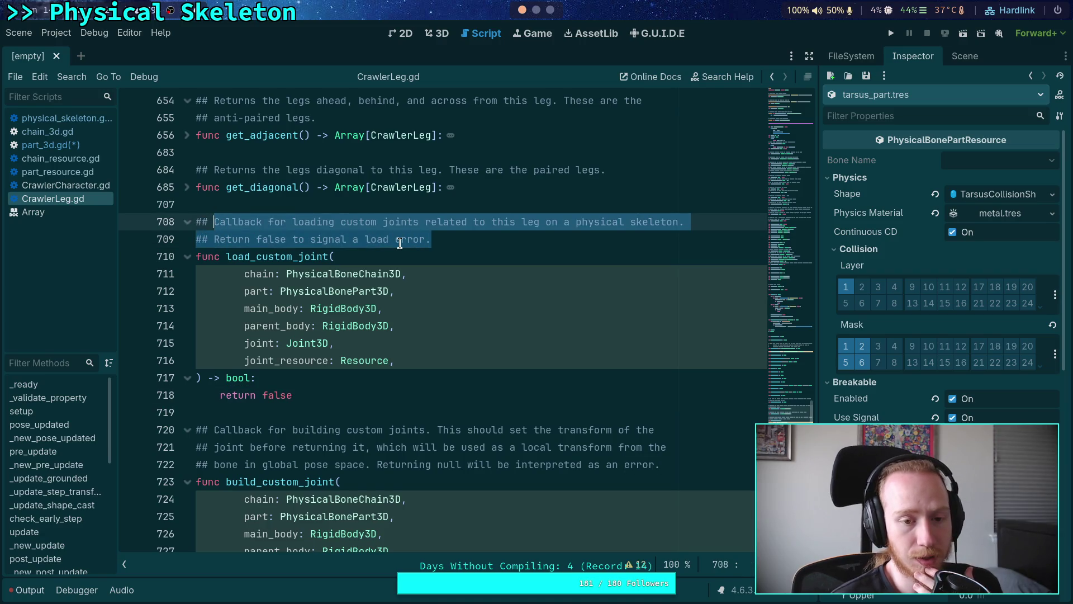
pyautogui.press('Down')
pyautogui.moveTo(693, 226)
pyautogui.mouseDown()
pyautogui.moveTo(263, 224)
pyautogui.moveTo(330, 229)
pyautogui.moveTo(294, 223)
pyautogui.mouseUp()
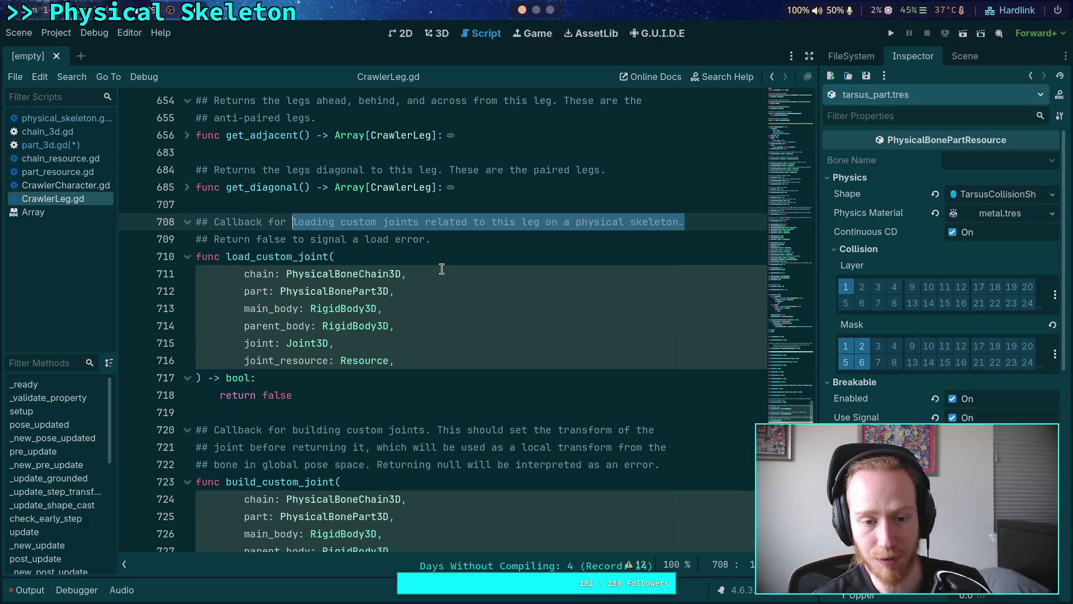
pyautogui.write('preparing')
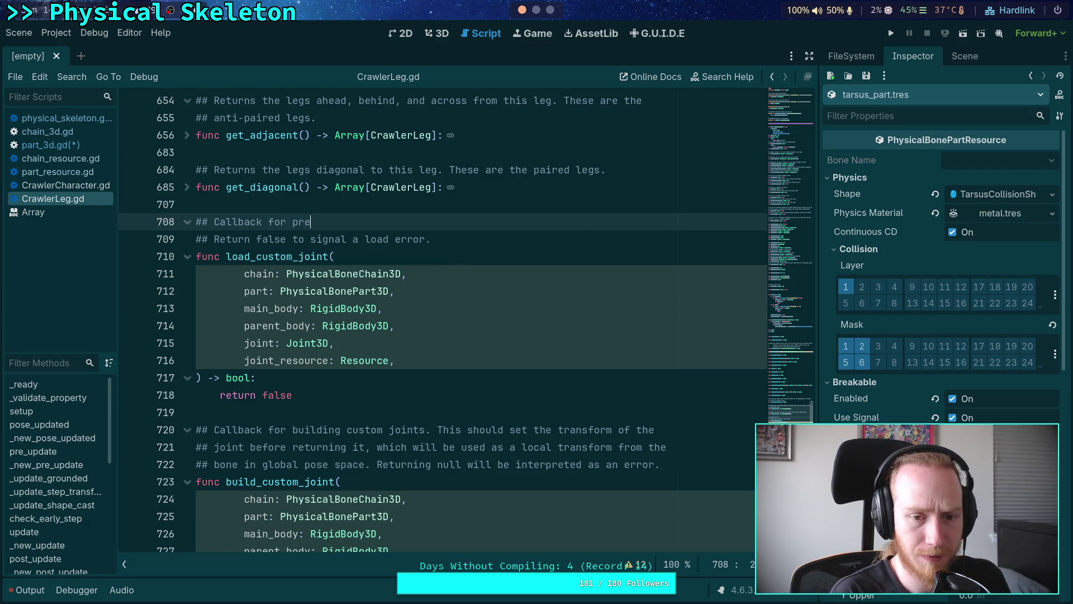
pyautogui.hotkey('ctrl', 'z')
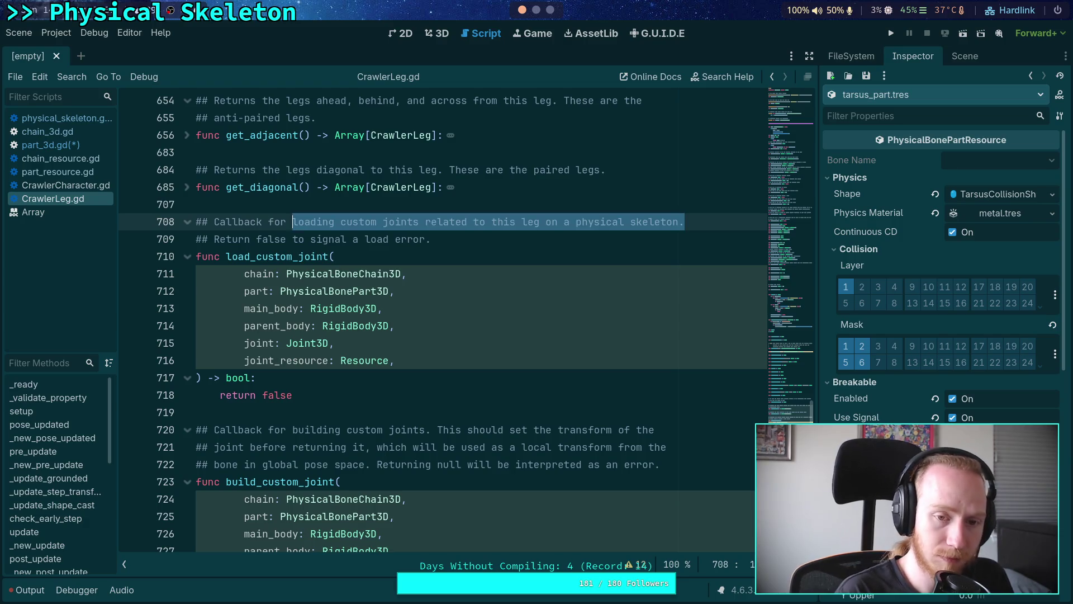
pyautogui.press('BackSpace')
pyautogui.write('prep')
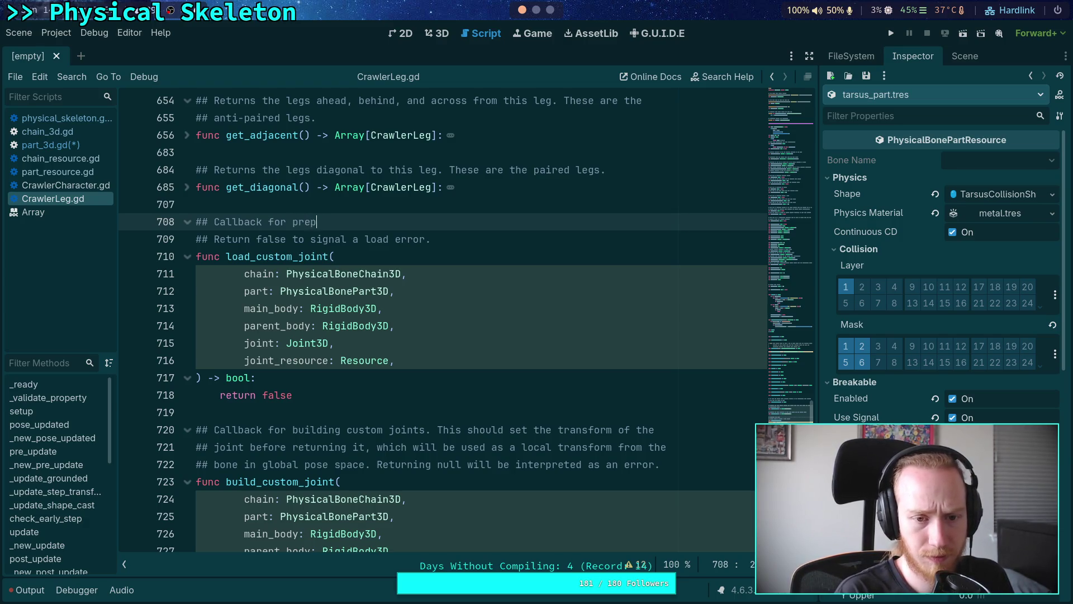
pyautogui.write('aring custom joints ')
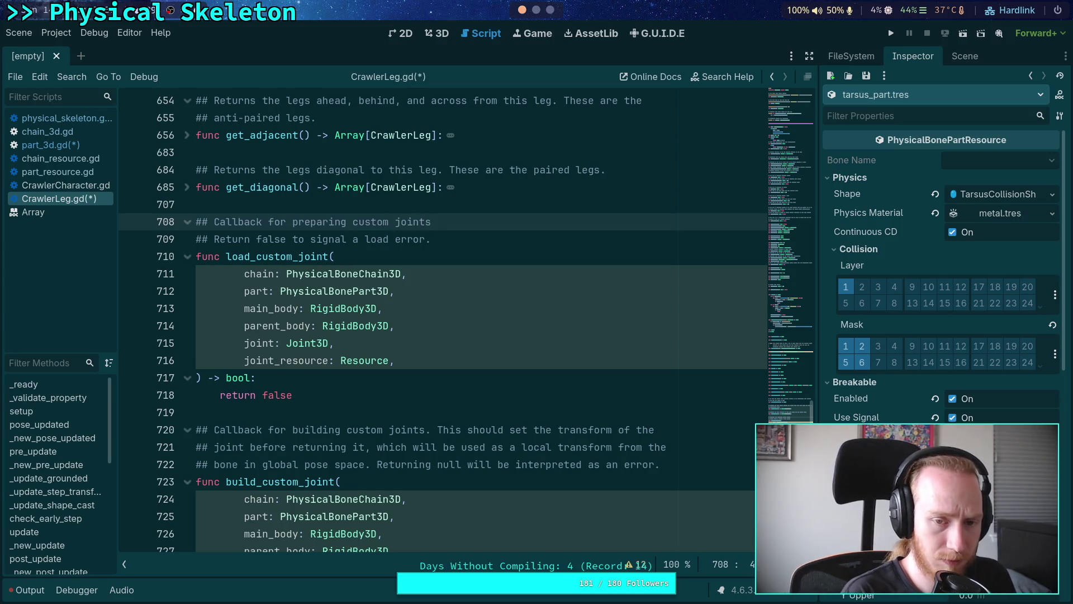
pyautogui.write('and their ')
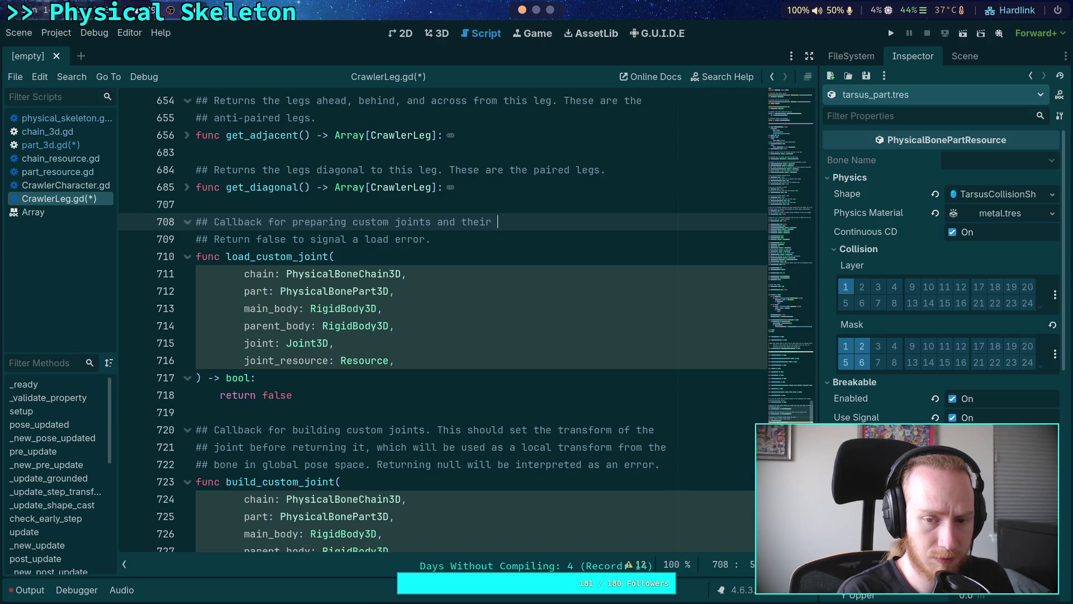
pyautogui.write('resources, ')
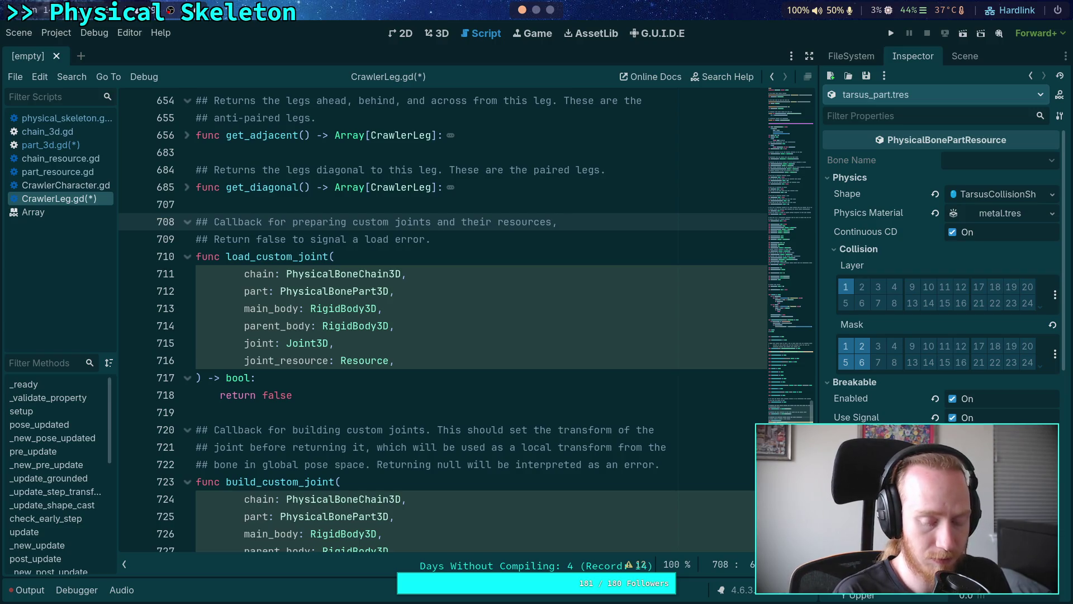
pyautogui.write('mainly to')
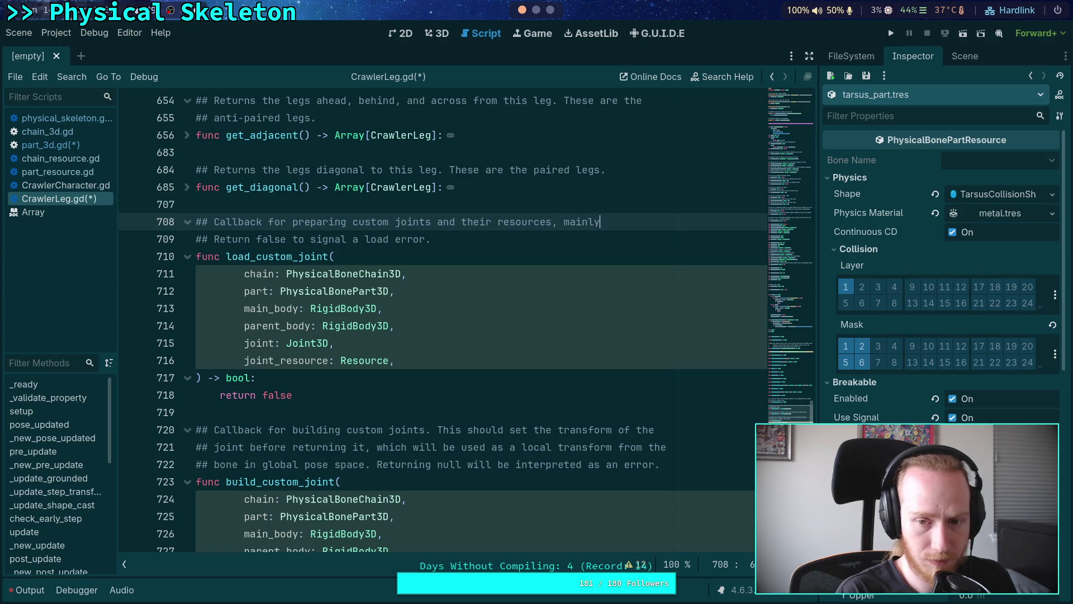
pyautogui.write(' apply')
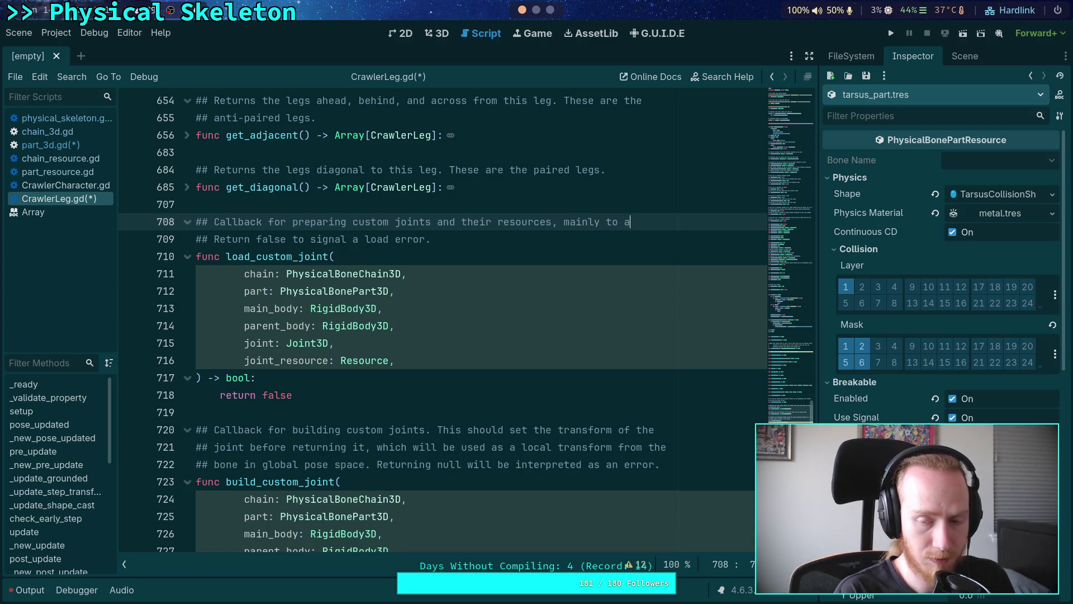
# Add '## resource changes onto the joint.', join the return-false sentence, and delete 'load'.
pyautogui.press('Return')
pyautogui.write('## ')
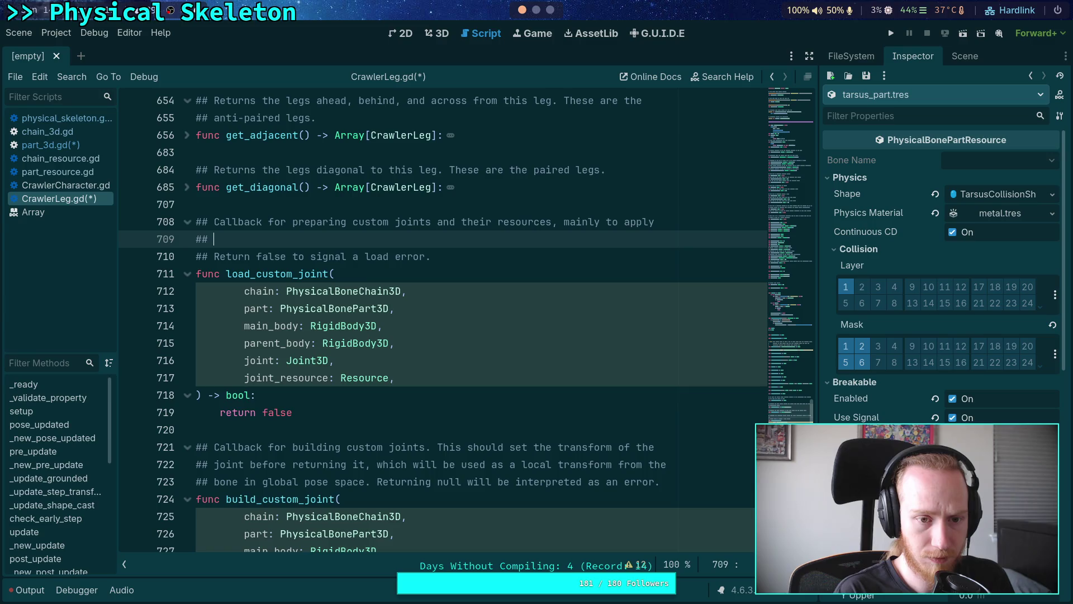
pyautogui.write('resource chang')
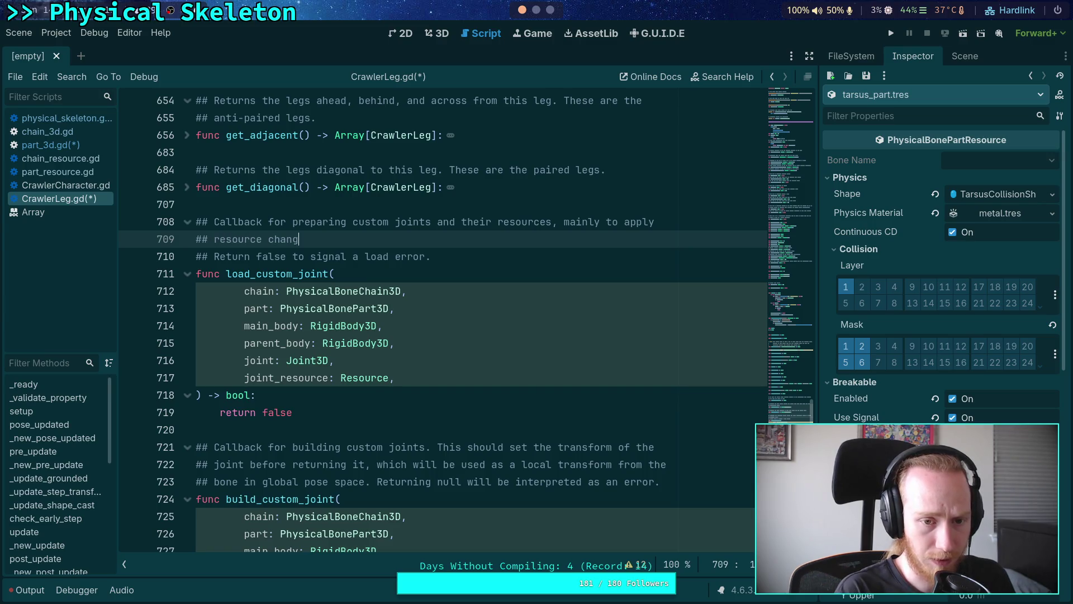
pyautogui.write('es onto the ')
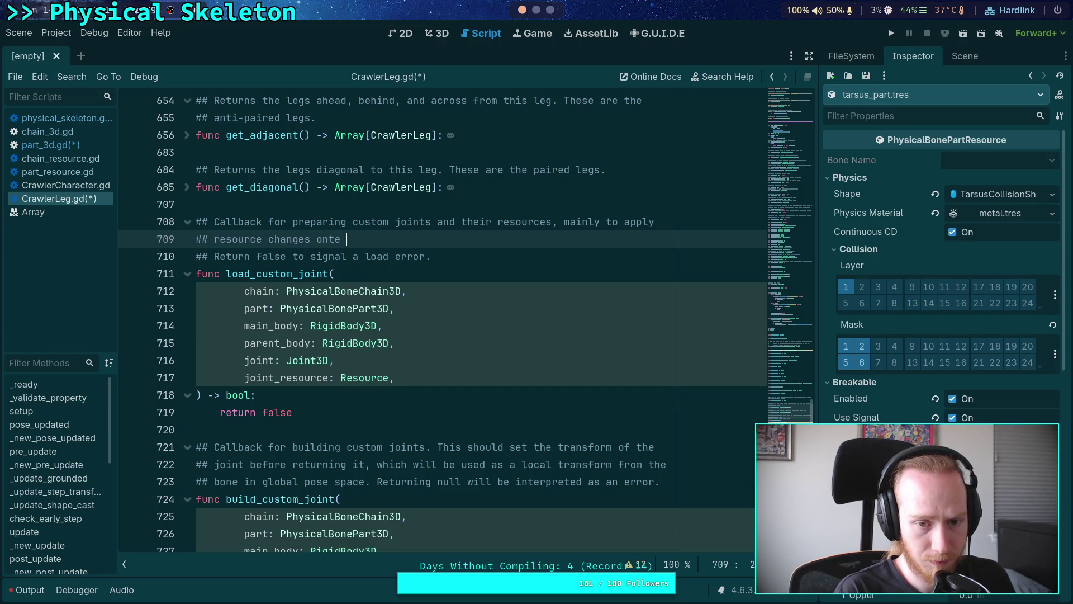
pyautogui.write('joint.')
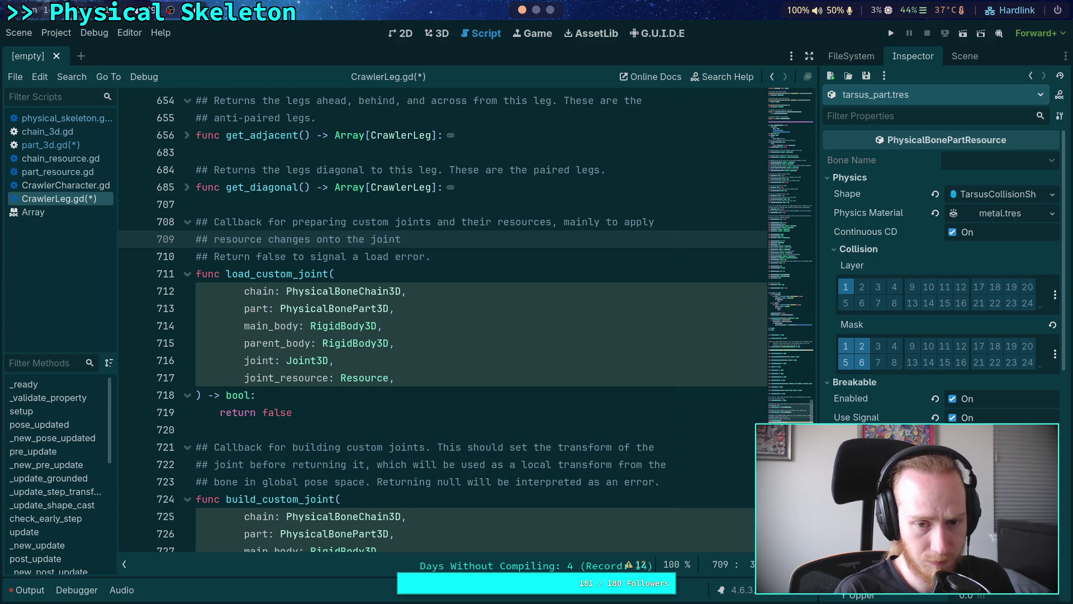
pyautogui.press('Delete')
pyautogui.press('Delete')
pyautogui.press('Delete')
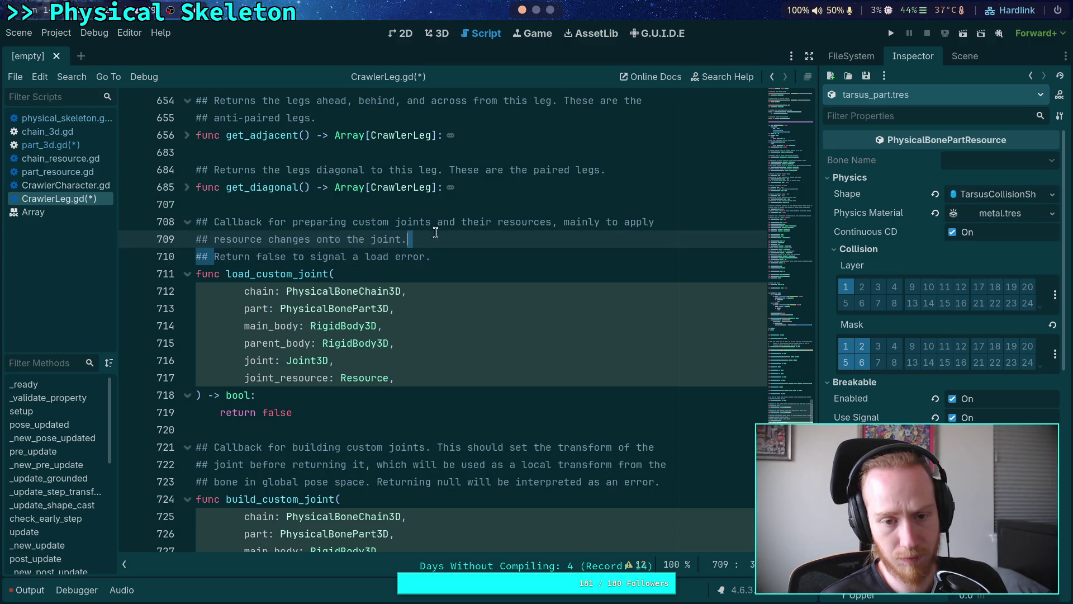
pyautogui.doubleClick(566, 241)
pyautogui.click(561, 243)
pyautogui.doubleClick(562, 243)
pyautogui.press('BackSpace')
pyautogui.write('n')
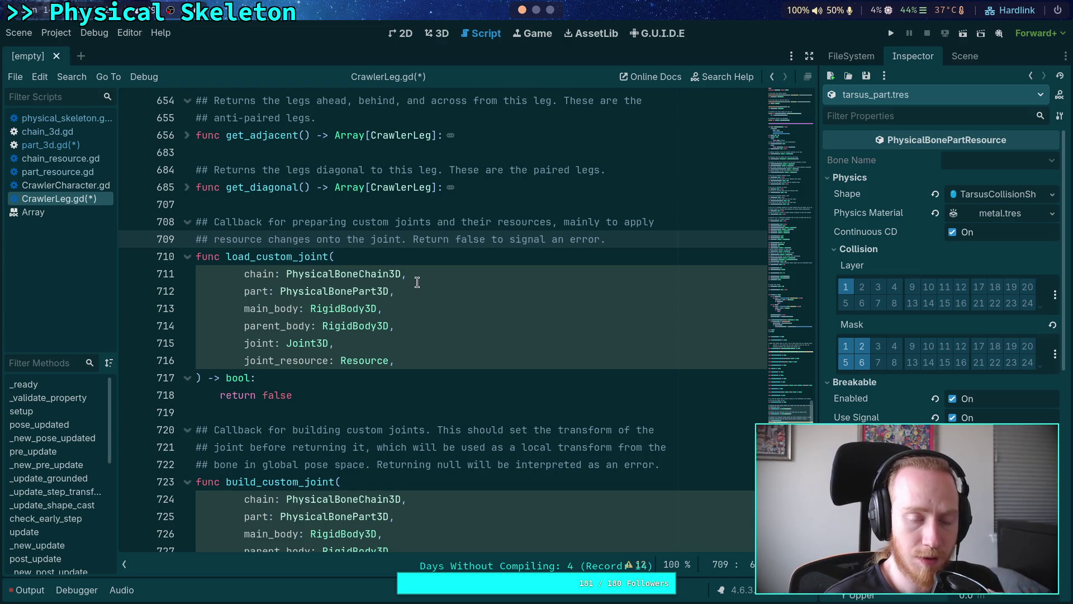
pyautogui.moveTo(417, 327); pyautogui.dragTo(418, 259)
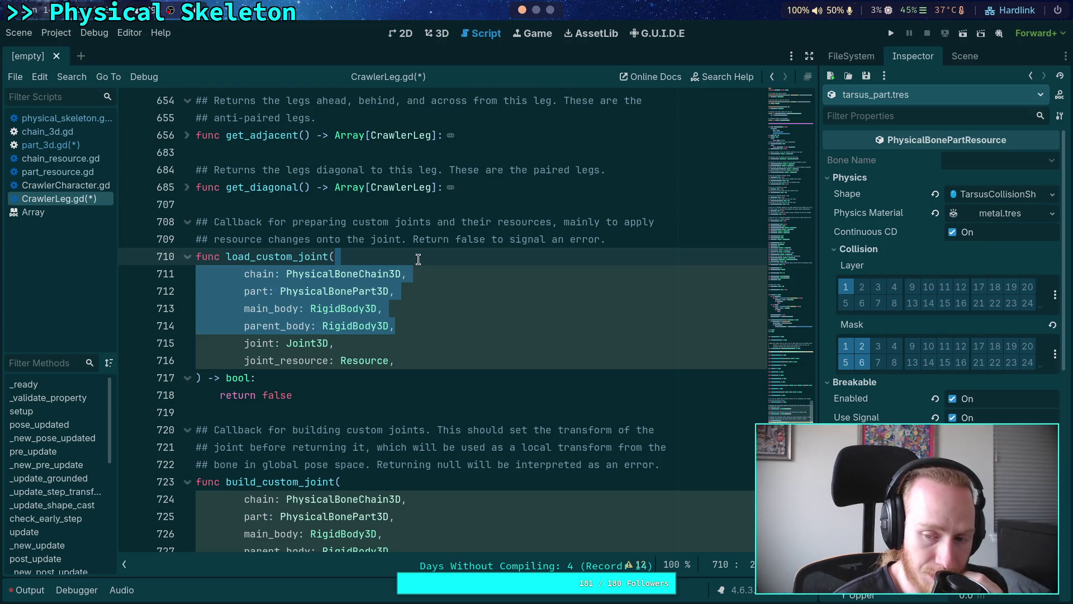
# Delete the chain, part, main_body and parent_body parameter lines from the callback signature.
pyautogui.scroll(-4, 418, 258)
pyautogui.moveTo(226, 273)
pyautogui.mouseDown()
pyautogui.moveTo(302, 291)
pyautogui.moveTo(430, 364)
pyautogui.mouseUp()
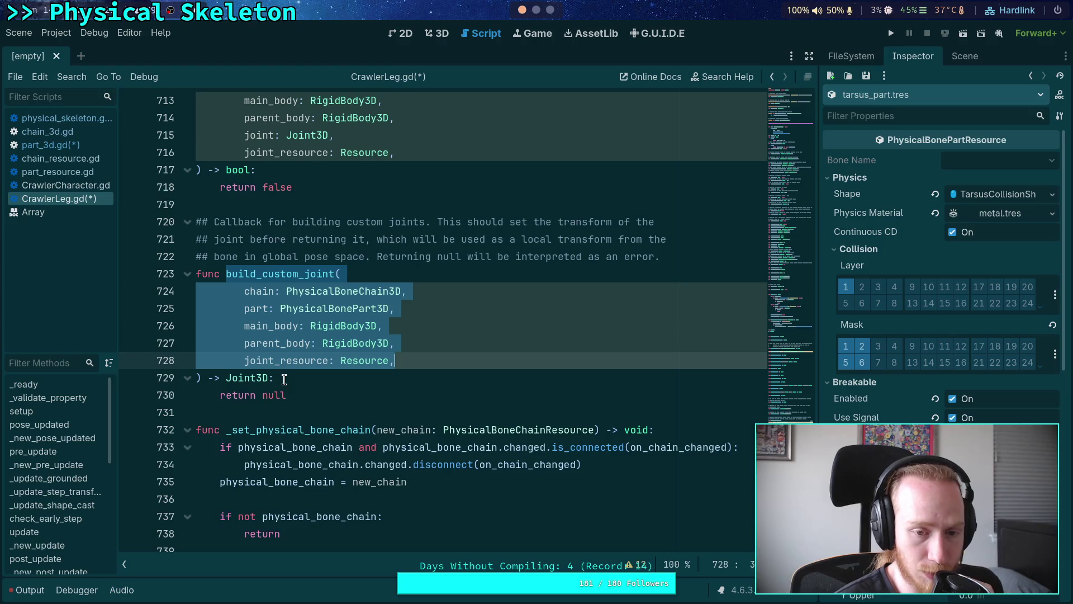
pyautogui.scroll(3, 290, 363)
pyautogui.click(306, 342)
pyautogui.moveTo(328, 336)
pyautogui.mouseDown()
pyautogui.moveTo(240, 282)
pyautogui.moveTo(213, 220)
pyautogui.mouseUp()
pyautogui.moveTo(389, 278)
pyautogui.mouseDown()
pyautogui.moveTo(435, 274)
pyautogui.moveTo(189, 226)
pyautogui.mouseUp()
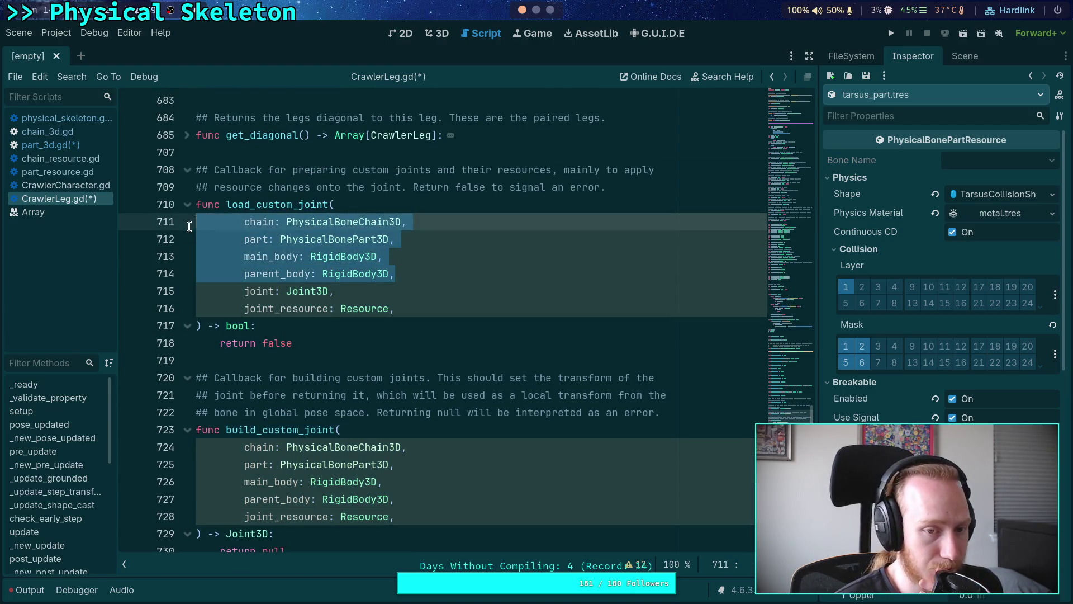
pyautogui.scroll(-1, 335, 324)
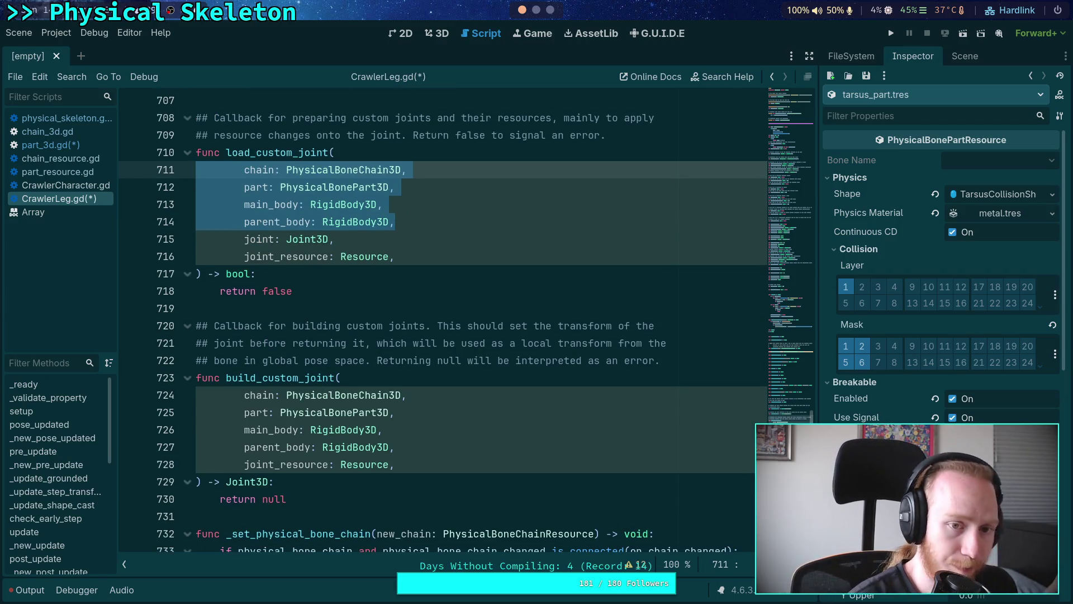
pyautogui.press('Delete')
pyautogui.press('BackSpace')
pyautogui.scroll(1, 224, 205)
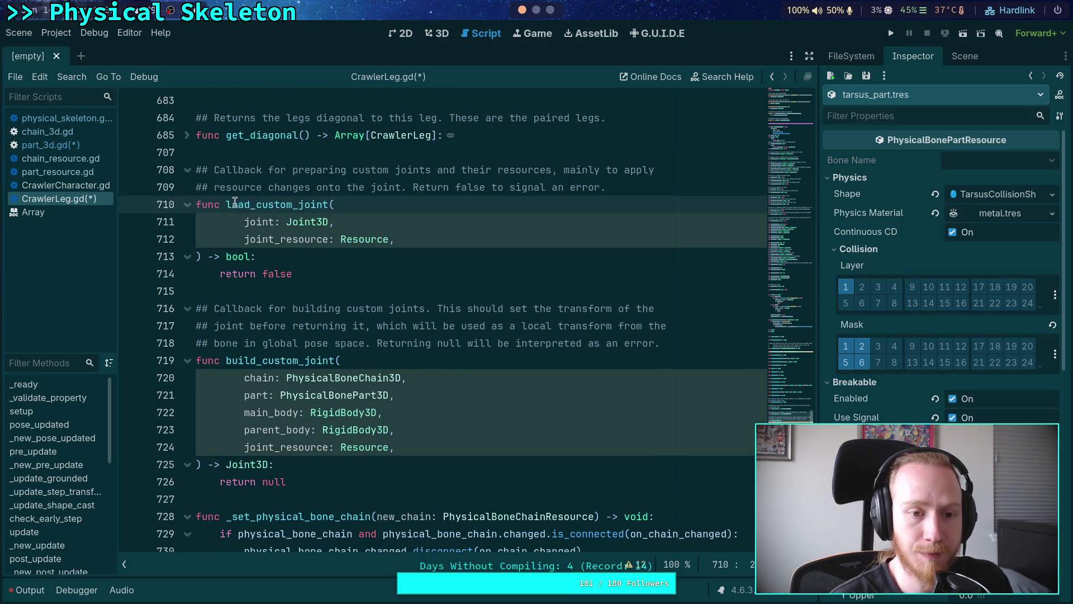
# Rename load_custom_joint to prepare_custom_joint and save CrawlerLeg.gd.
pyautogui.moveTo(224, 206)
pyautogui.mouseDown()
pyautogui.moveTo(265, 206)
pyautogui.moveTo(250, 205)
pyautogui.mouseUp()
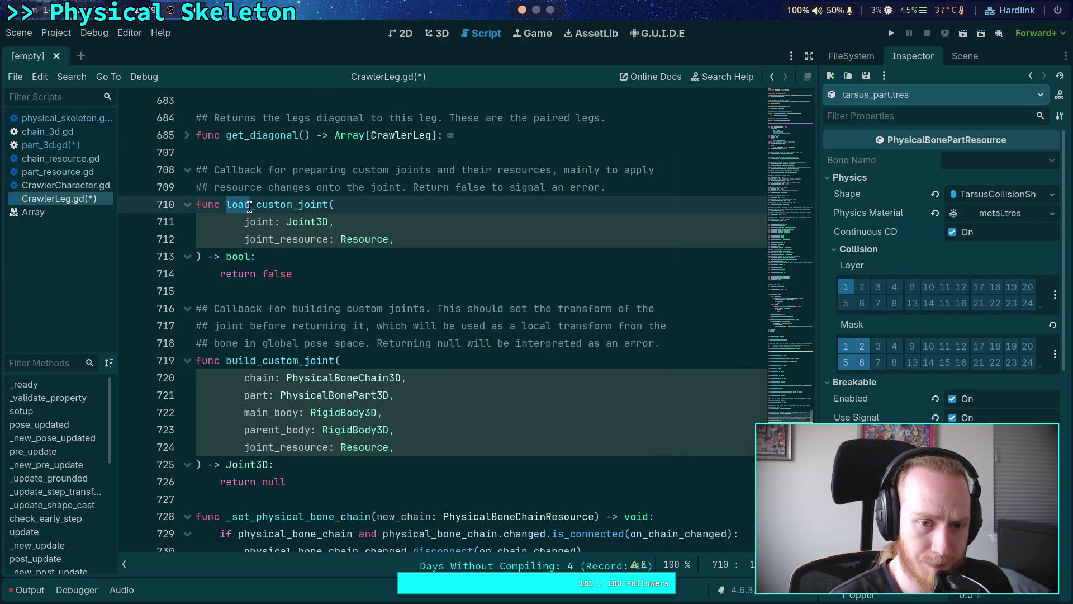
pyautogui.write('prepare')
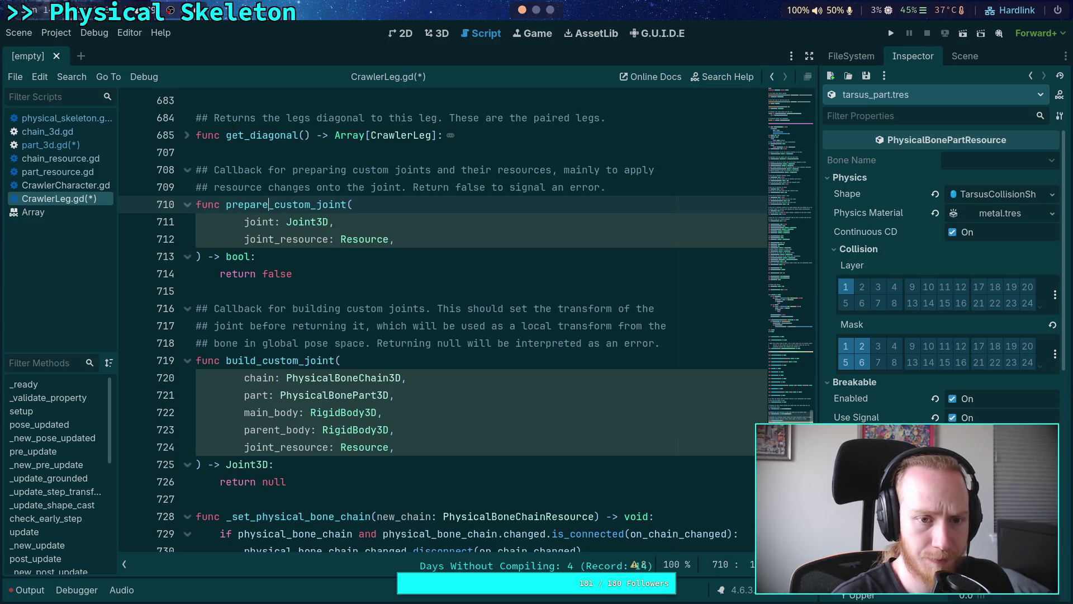
pyautogui.click(373, 243)
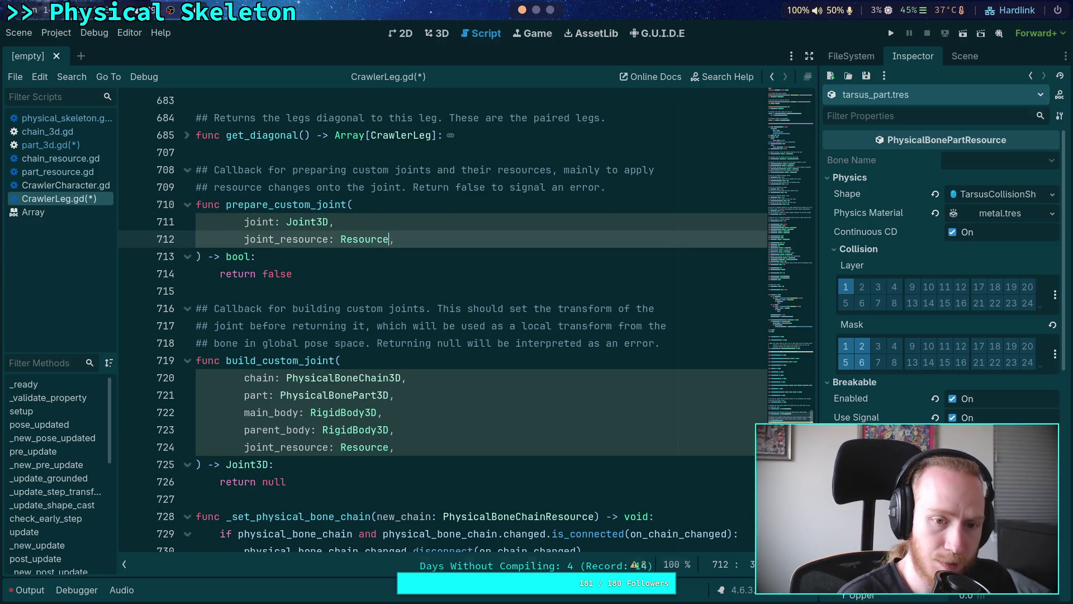
pyautogui.hotkey('ctrl', 's')
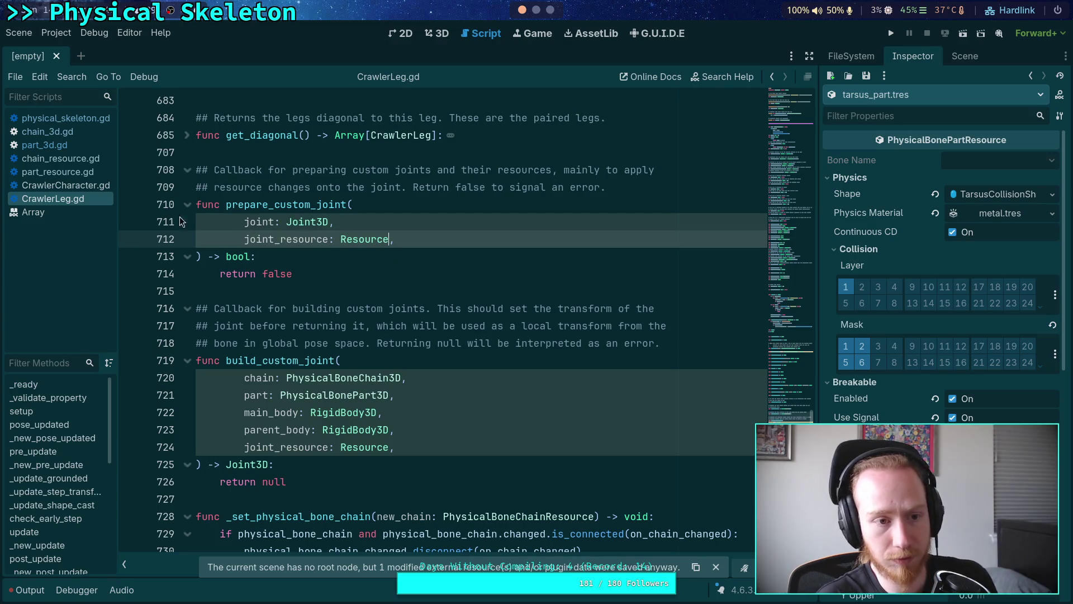
pyautogui.click(66, 149)
# Rename load_joints to prepare_custom_joints and remove the TODO comment under its signature.
pyautogui.scroll(-9, 439, 331)
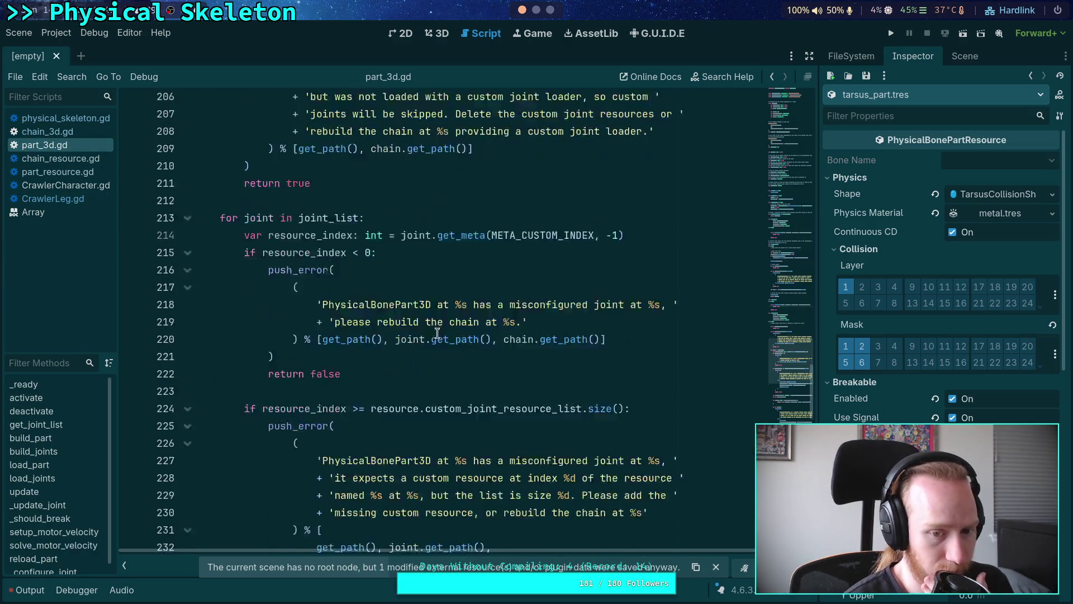
pyautogui.scroll(-10, 439, 331)
pyautogui.scroll(10, 436, 319)
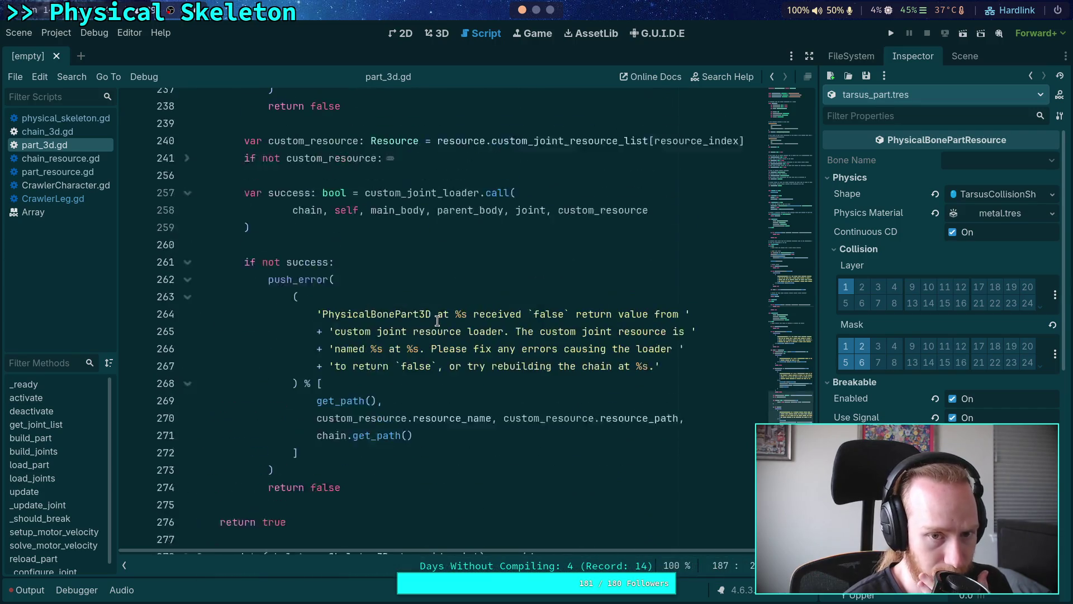
pyautogui.scroll(10, 437, 319)
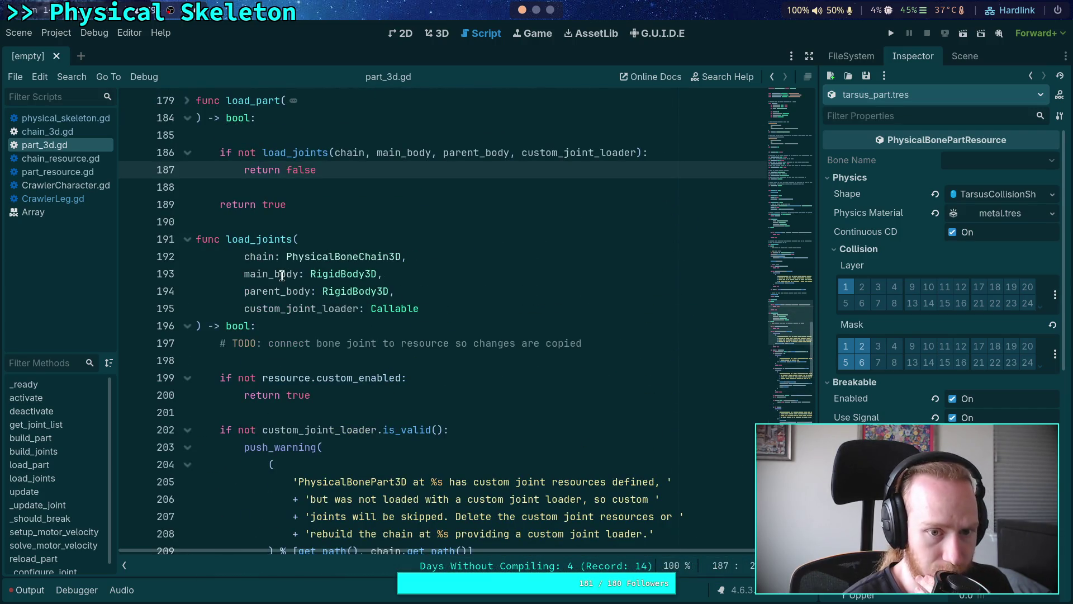
pyautogui.moveTo(228, 239); pyautogui.dragTo(251, 238)
pyautogui.write('prepare_custom')
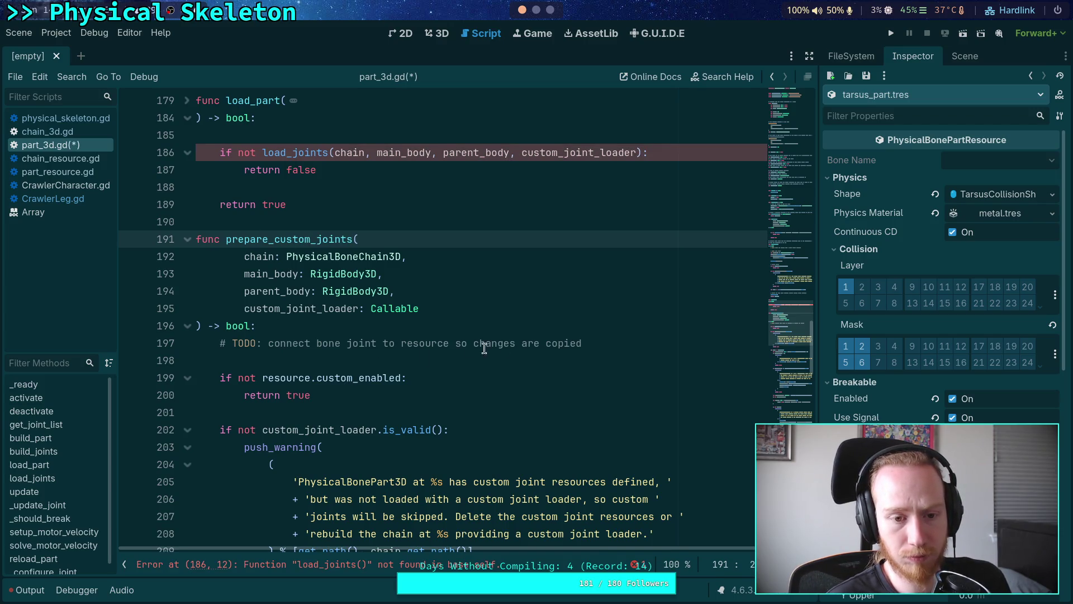
pyautogui.moveTo(640, 341); pyautogui.dragTo(640, 332)
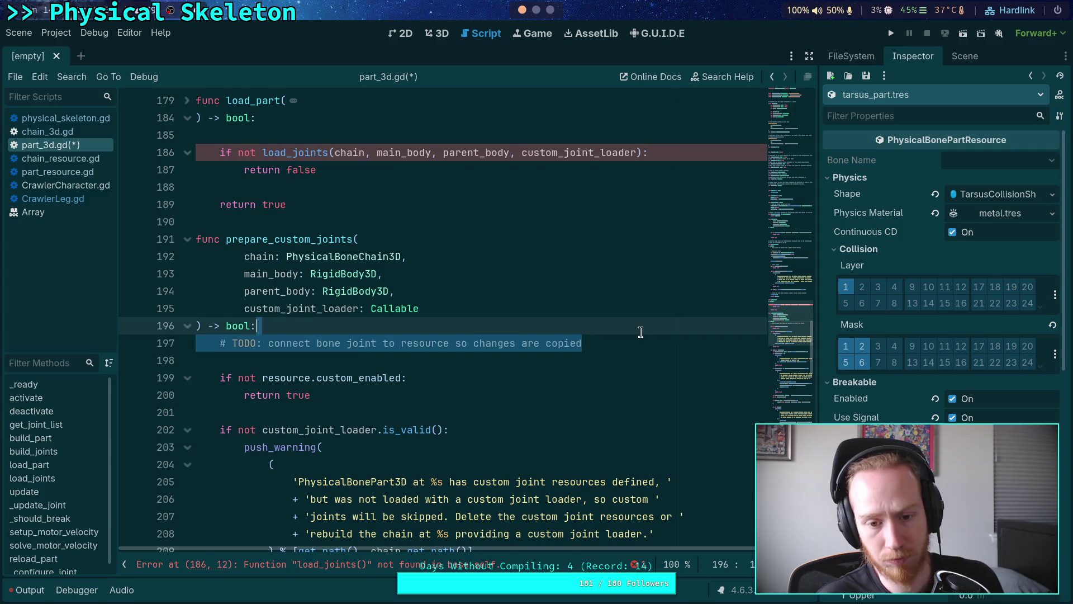
pyautogui.press('BackSpace')
pyautogui.click(421, 341)
pyautogui.press('BackSpace')
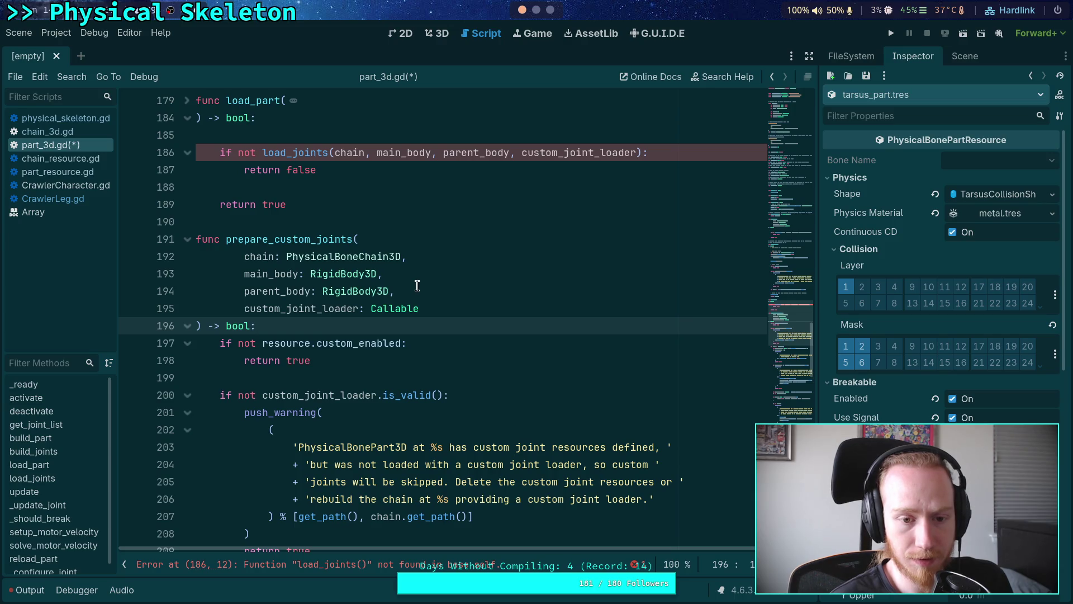
# Remove the chain, main_body and parent_body parameters, joining custom_joint_loader and -> bool onto one line.
pyautogui.moveTo(413, 293); pyautogui.dragTo(416, 239)
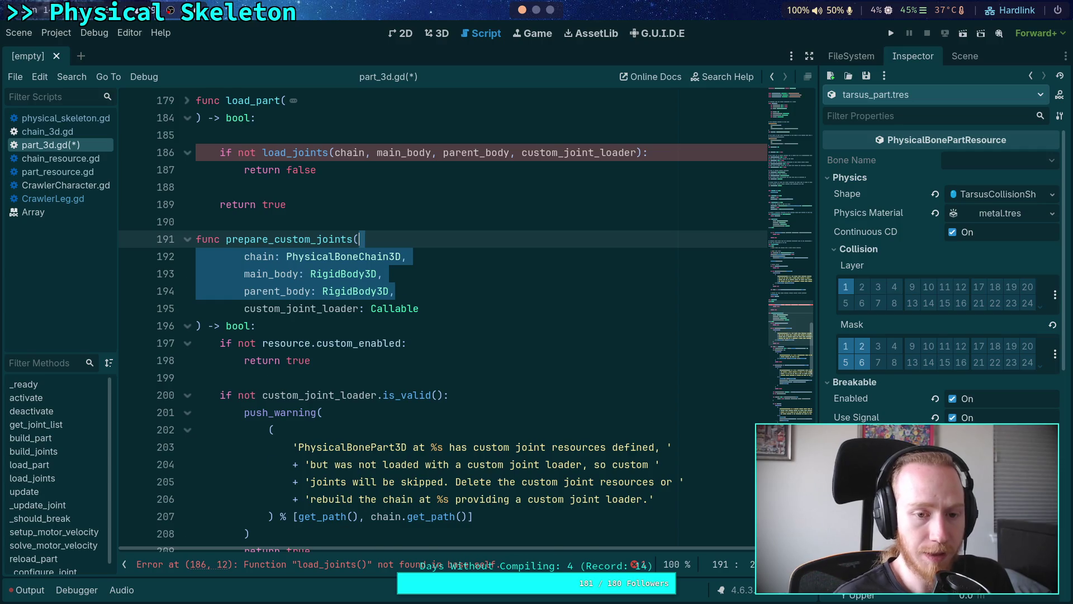
pyautogui.press('BackSpace')
pyautogui.click(246, 256)
pyautogui.keyDown('shift'); pyautogui.click(441, 239); pyautogui.keyUp('shift')
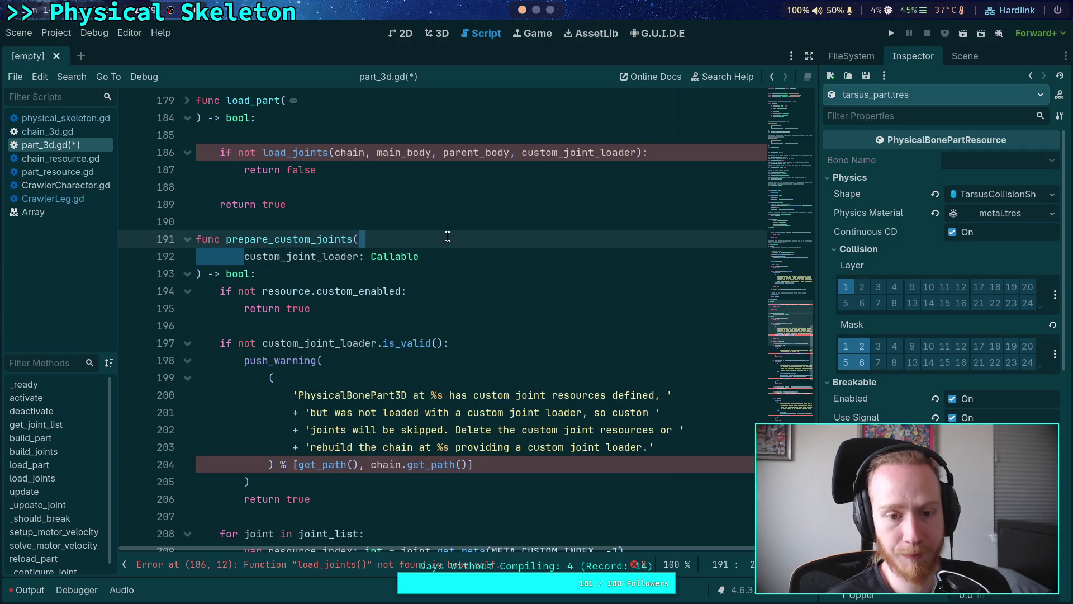
pyautogui.press('BackSpace')
pyautogui.click(537, 239)
pyautogui.press('Delete')
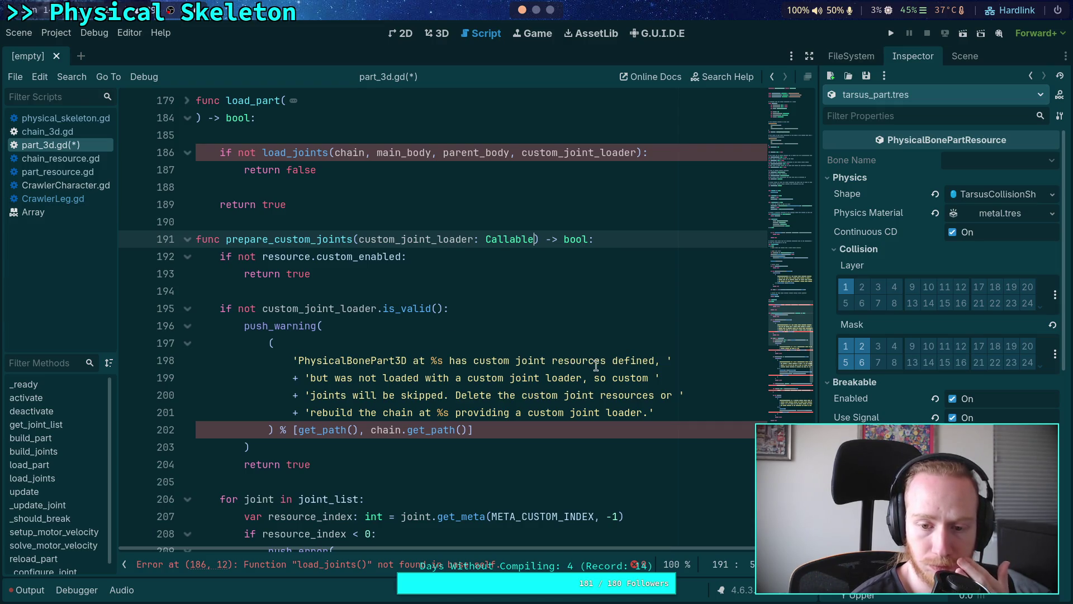
pyautogui.click(616, 361)
# Change 'defined' to 'enabled' in the warning message, then delete the whole push_warning call.
pyautogui.doubleClick(617, 361)
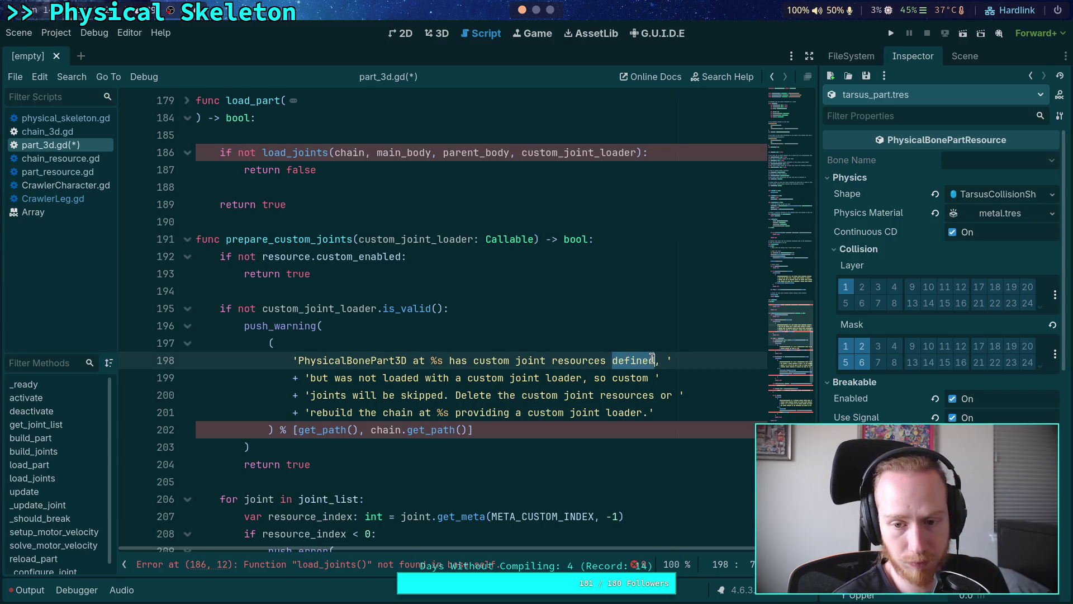
pyautogui.write('enabled')
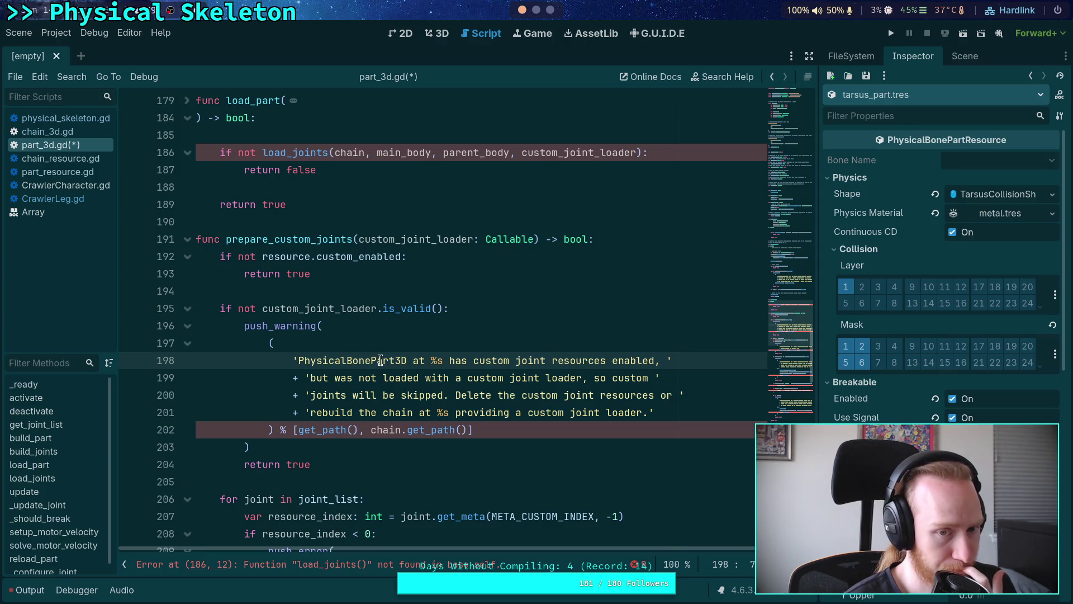
pyautogui.moveTo(317, 331)
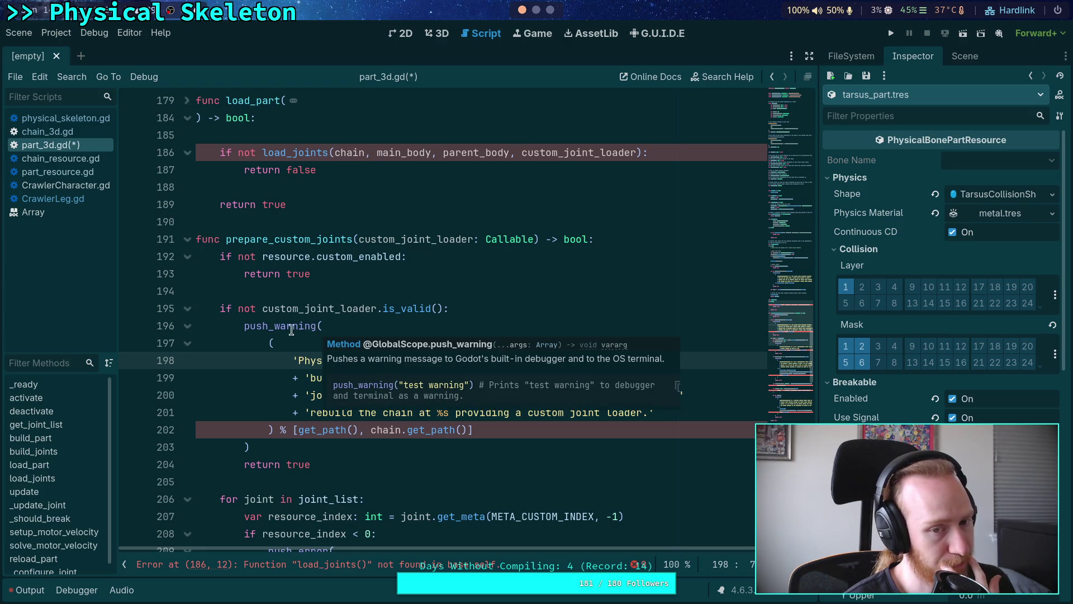
pyautogui.moveTo(250, 447)
pyautogui.mouseDown()
pyautogui.moveTo(270, 439)
pyautogui.moveTo(246, 332)
pyautogui.mouseUp()
pyautogui.hotkey('ctrl', 'c')
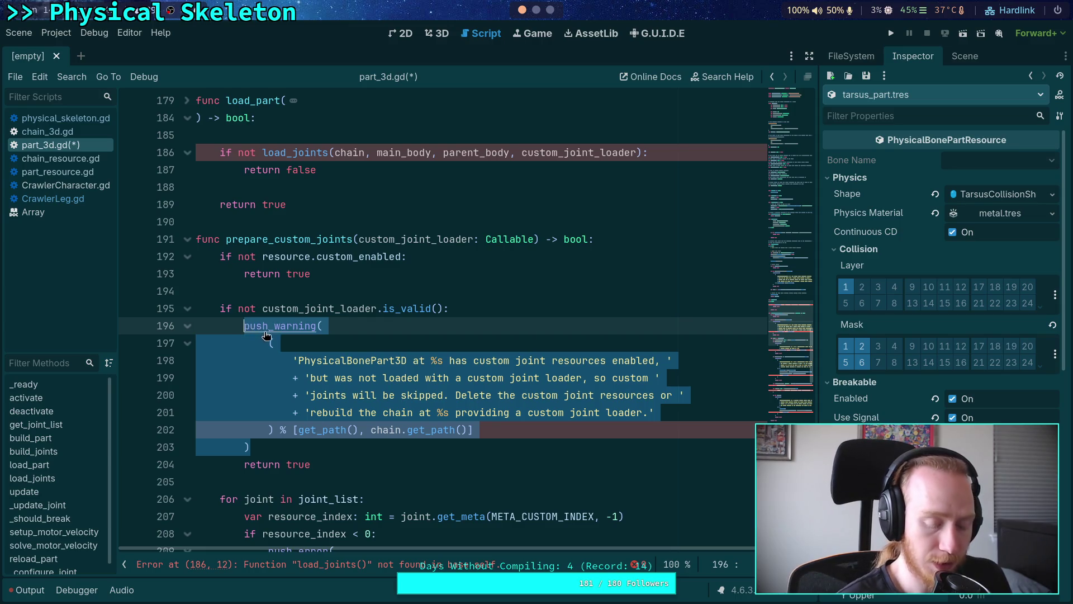
pyautogui.press('BackSpace')
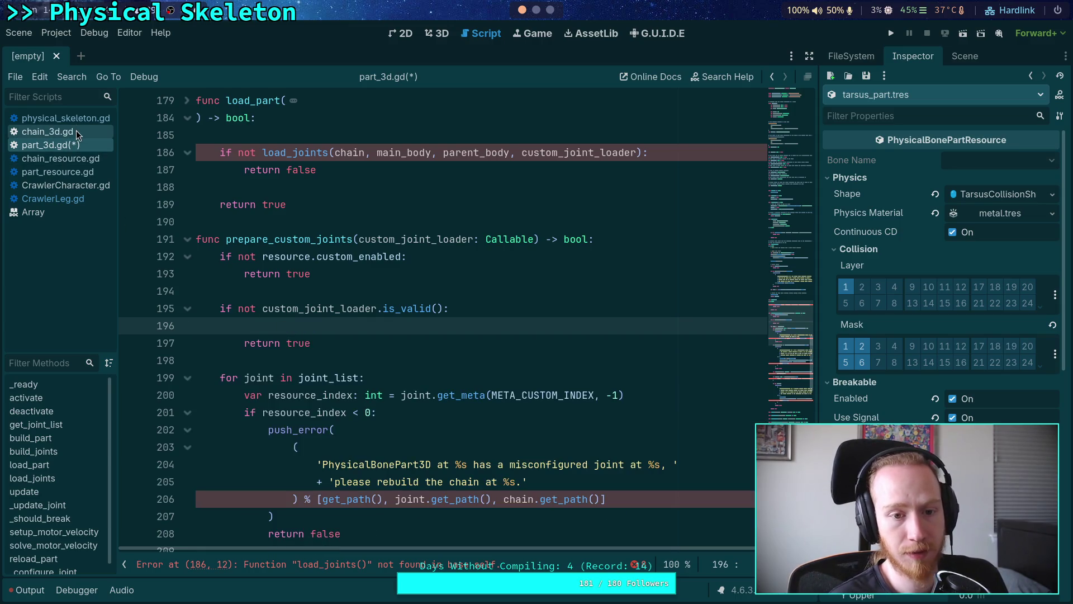
# Rename load_chain to prepare_chain in chain_3d.gd.
pyautogui.click(77, 132)
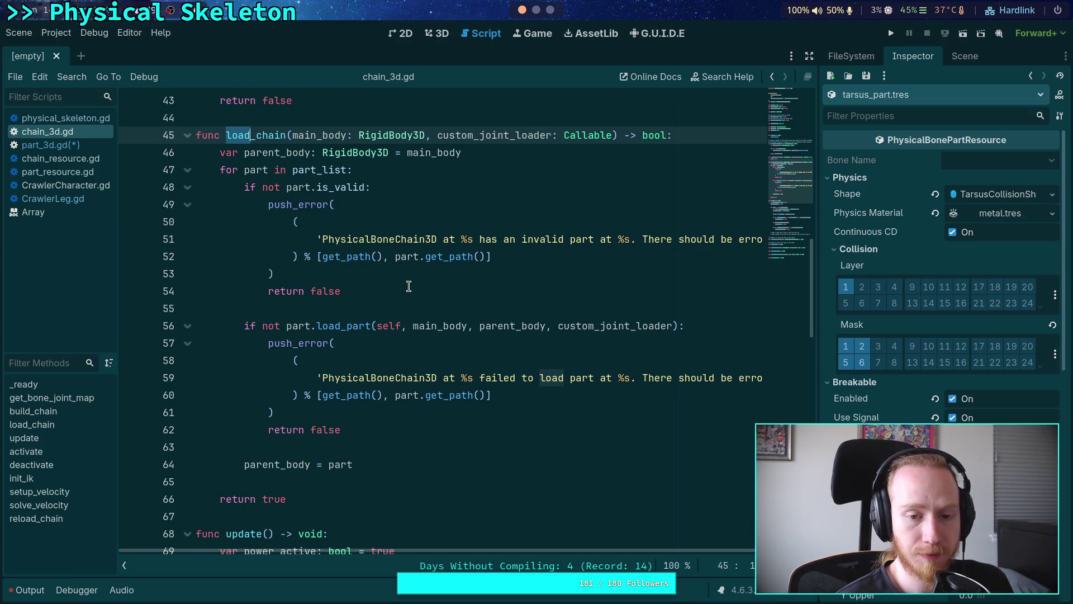
pyautogui.scroll(1, 408, 286)
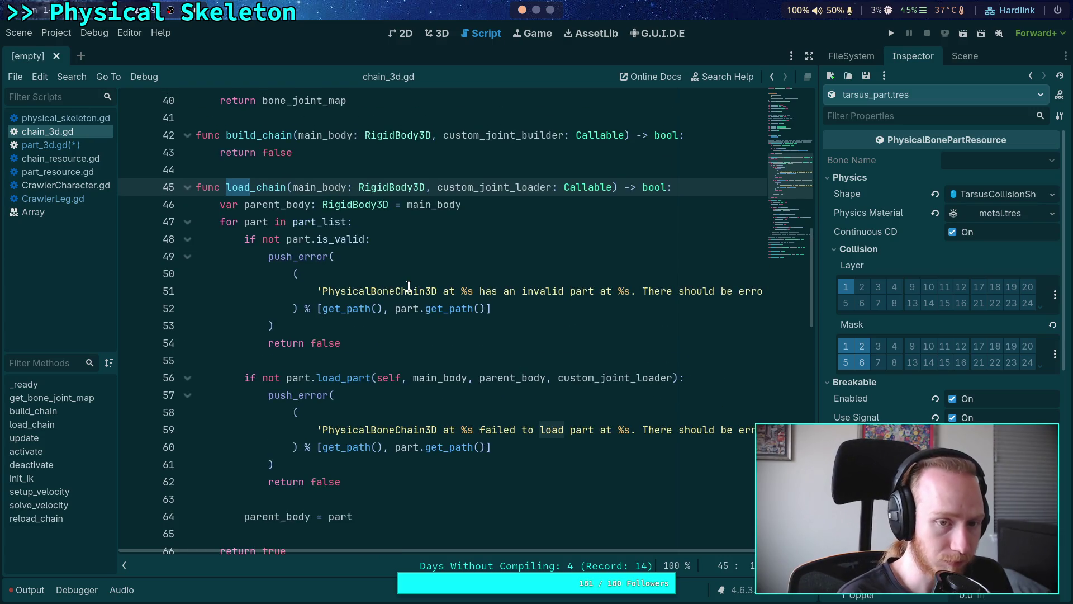
pyautogui.write('prepare')
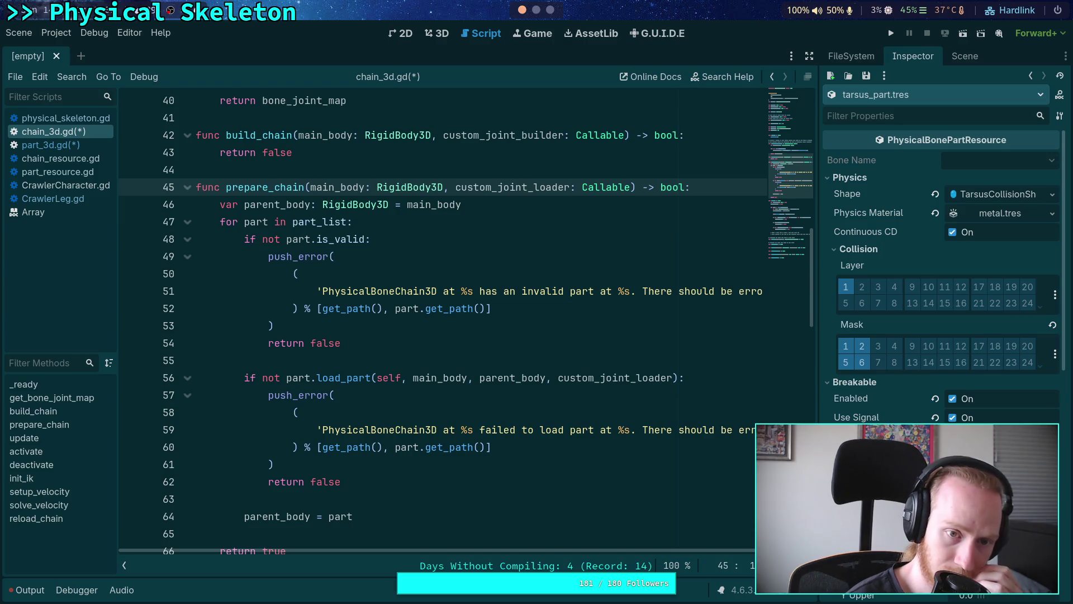
# Add blank lines above the load_part check and paste the custom-joint warning block there.
pyautogui.scroll(-5, 521, 360)
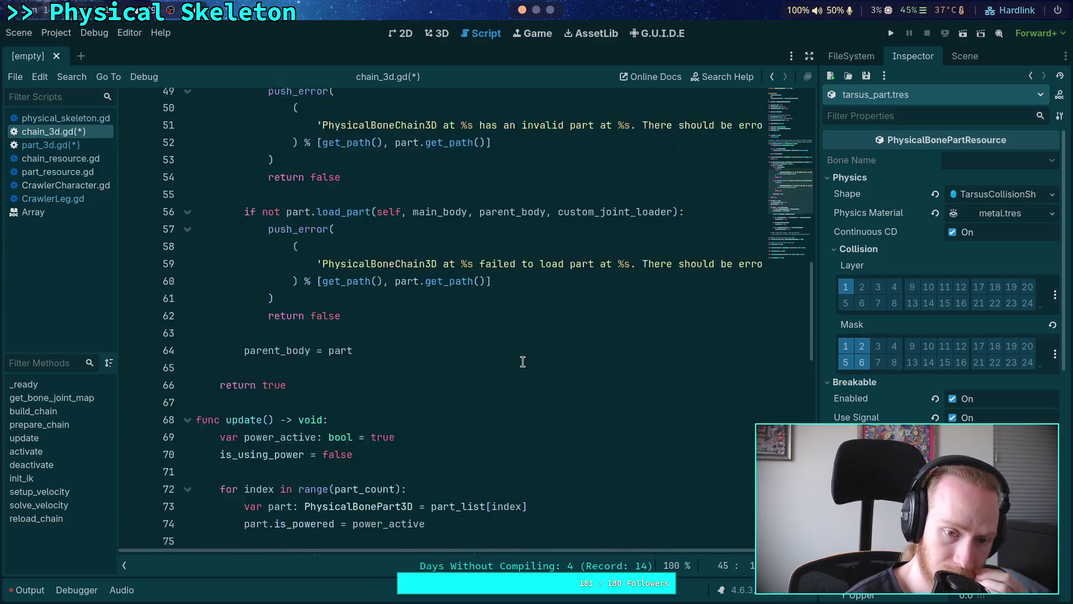
pyautogui.scroll(3, 520, 360)
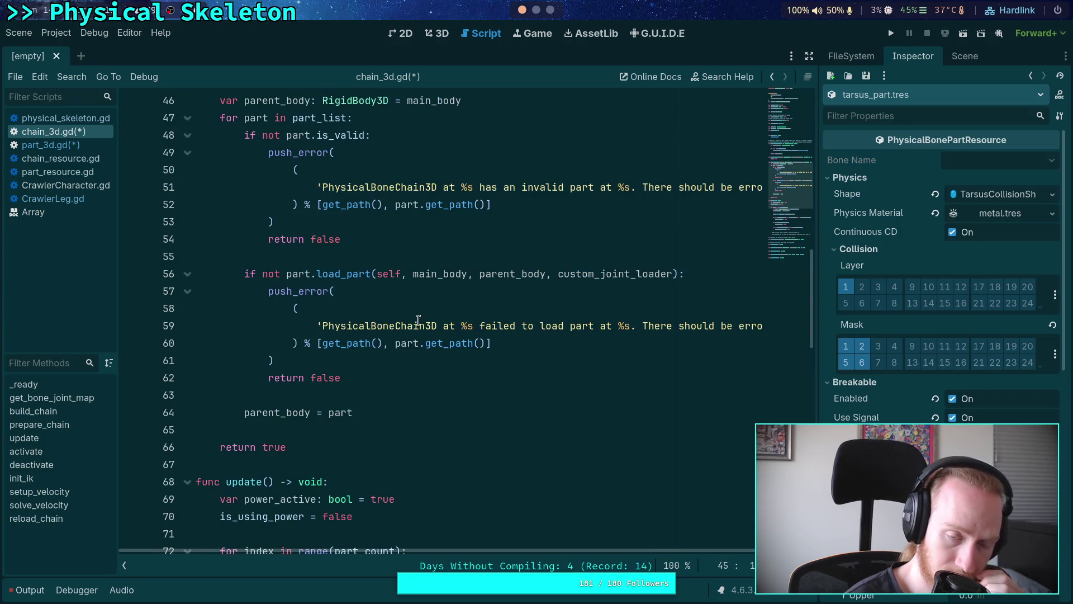
pyautogui.scroll(1, 421, 321)
pyautogui.click(404, 307)
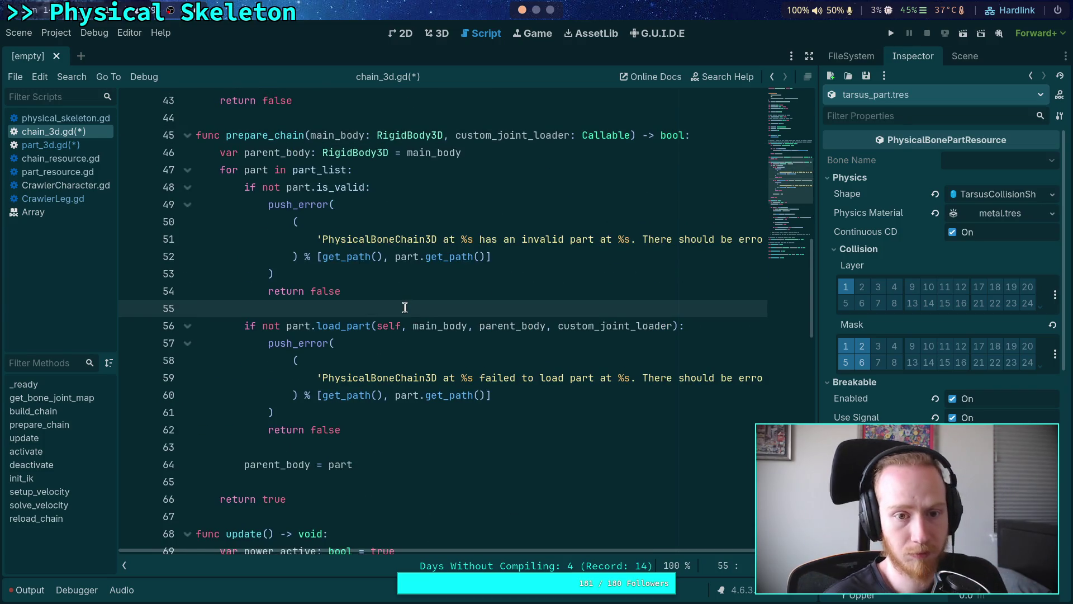
pyautogui.press('Return')
pyautogui.press('Return')
pyautogui.press('Up')
pyautogui.press('Tab')
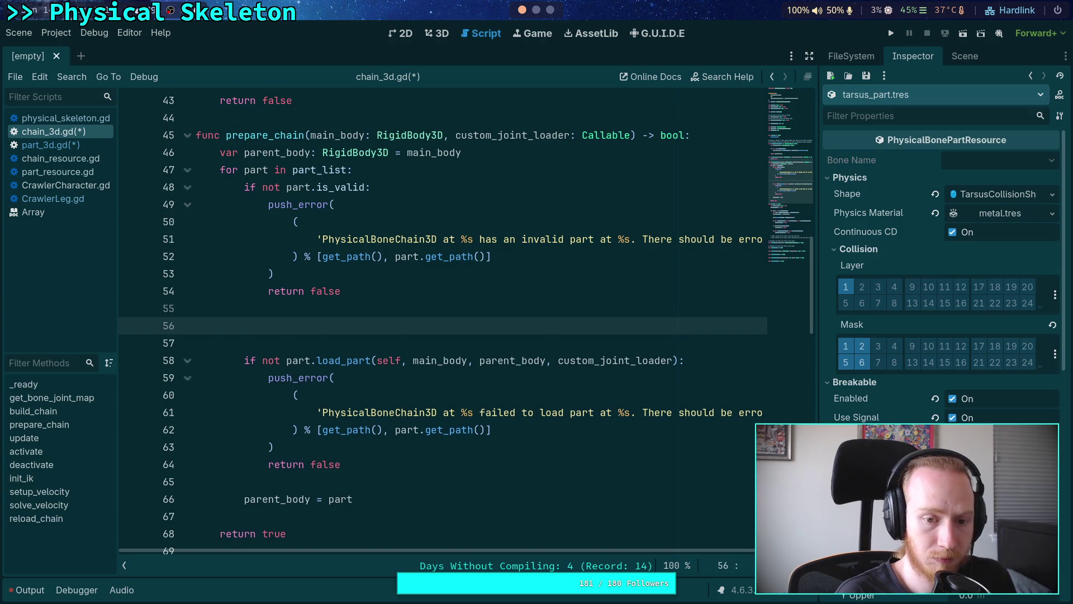
pyautogui.hotkey('ctrl', 'v')
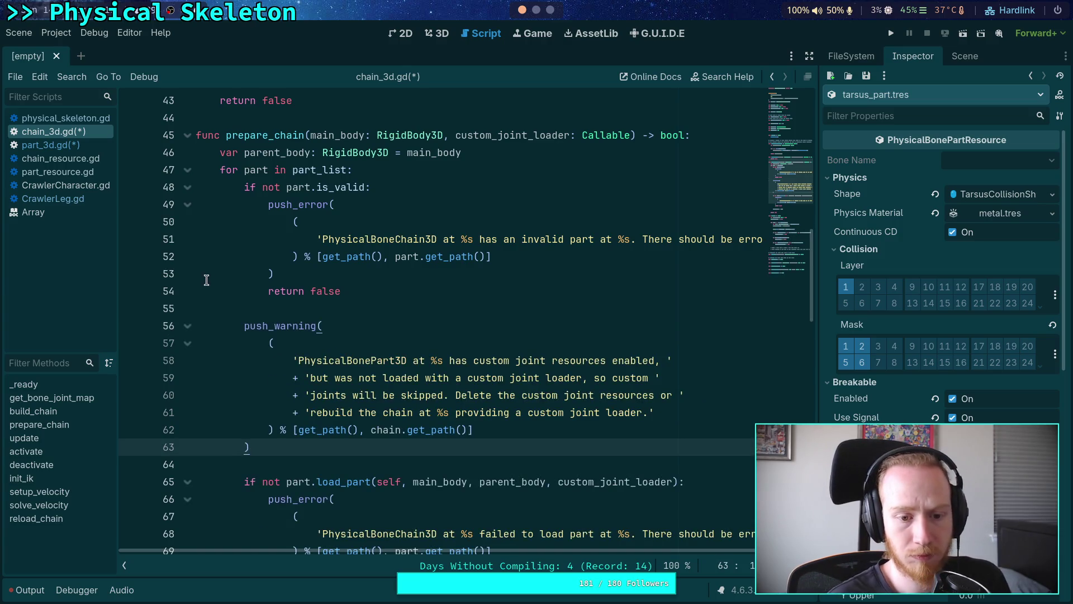
# Rename prepare_chain to prepare_chain_custom_joints and its custom_joint_loader parameter to custom_joint_callable.
pyautogui.click(326, 311)
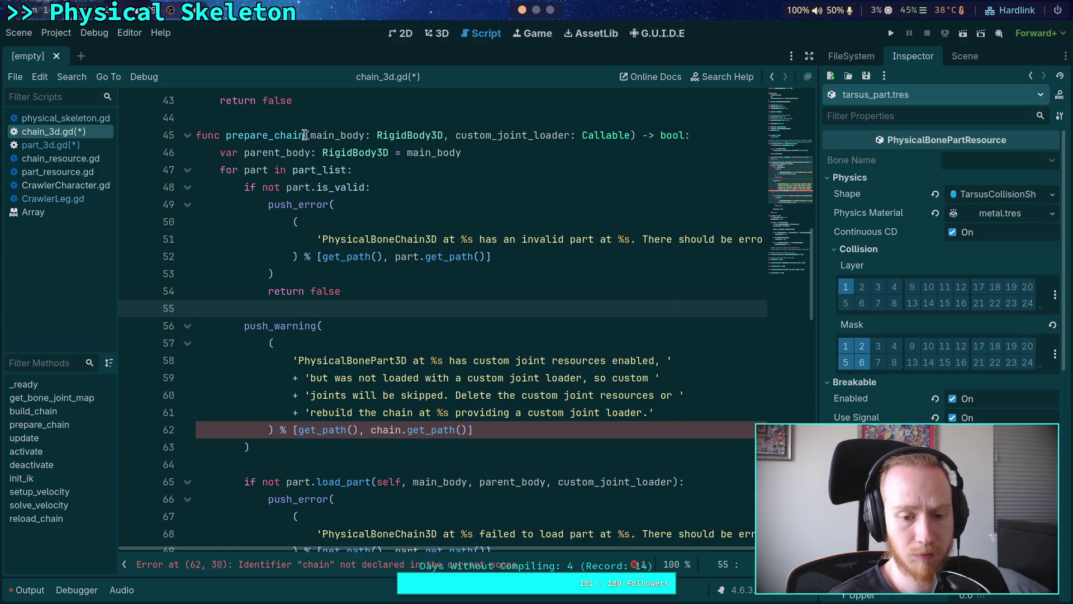
pyautogui.click(89, 148)
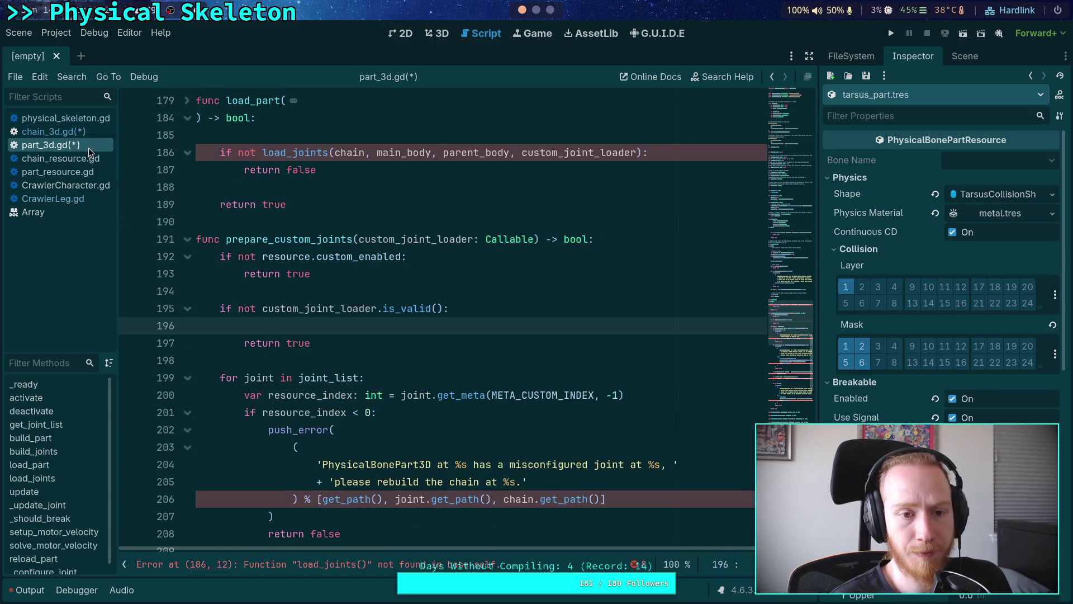
pyautogui.click(83, 128)
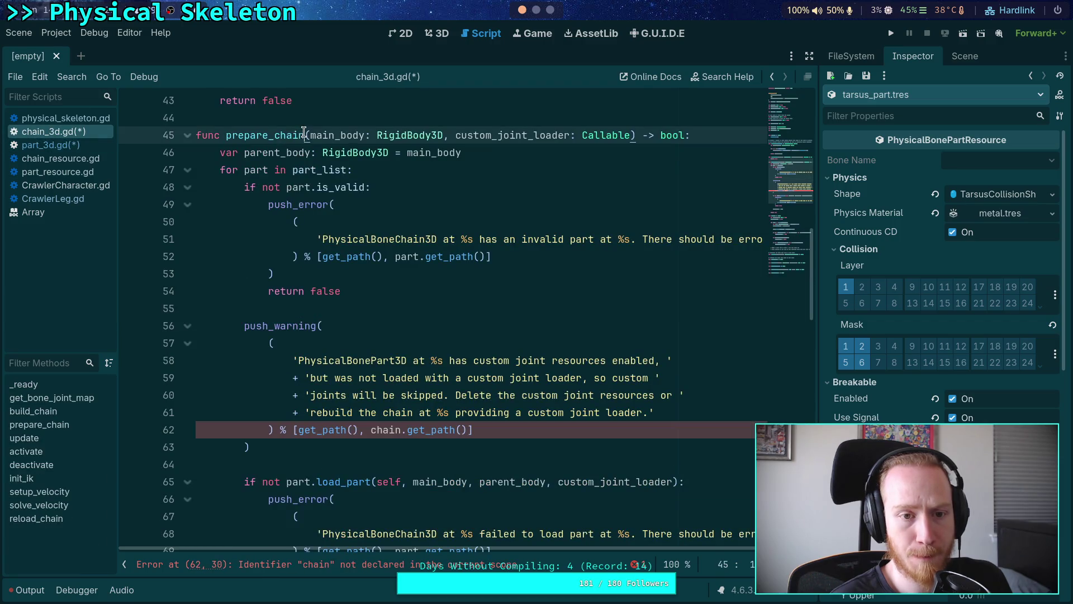
pyautogui.write('_custom_')
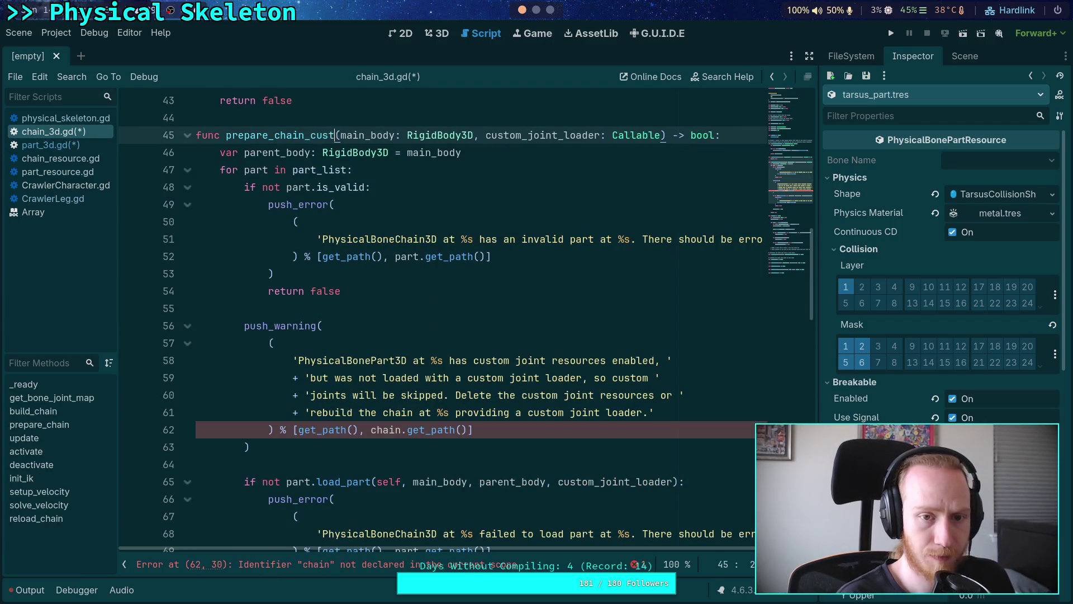
pyautogui.write('joints')
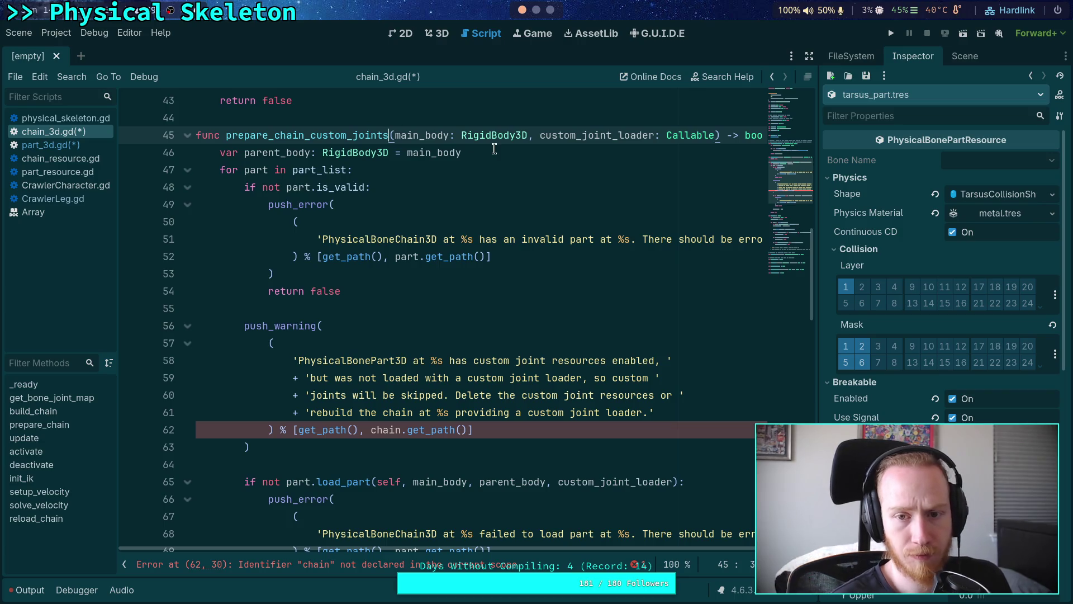
pyautogui.moveTo(617, 135); pyautogui.dragTo(652, 134)
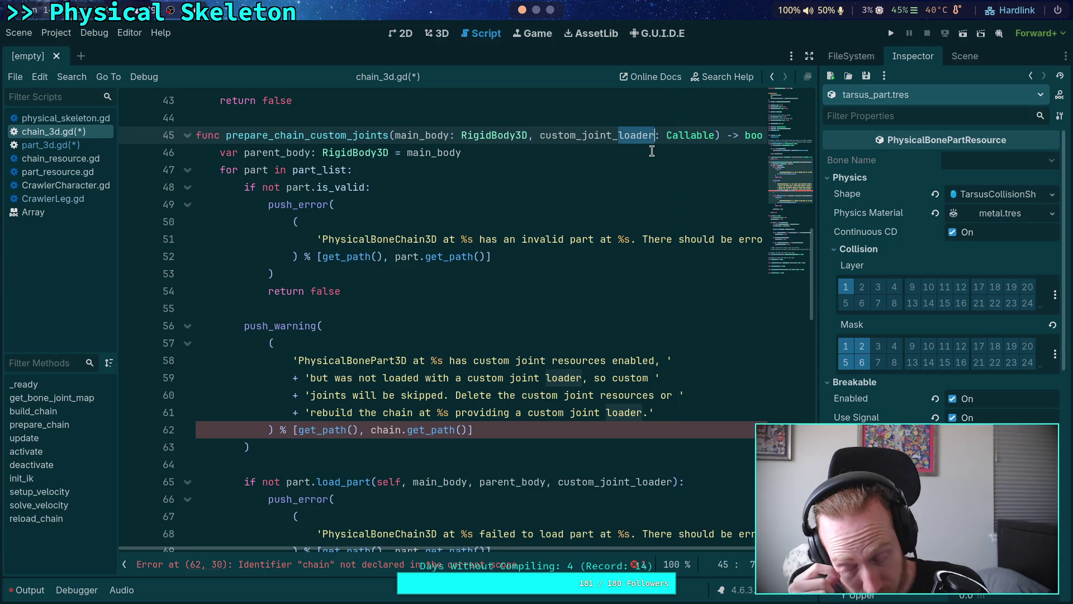
pyautogui.write('cal')
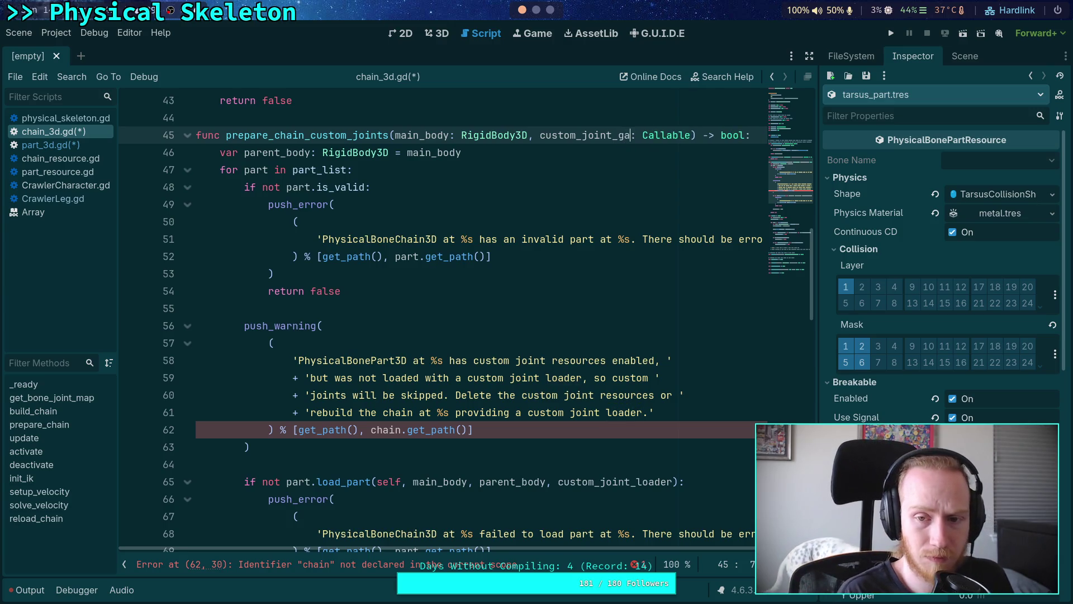
pyautogui.write('lal')
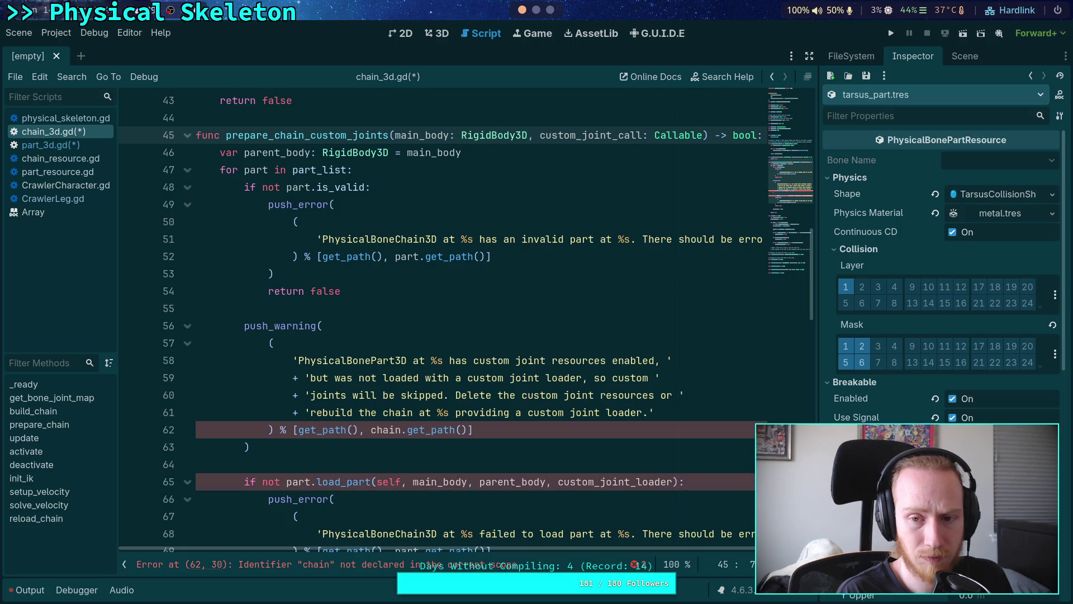
pyautogui.write('le')
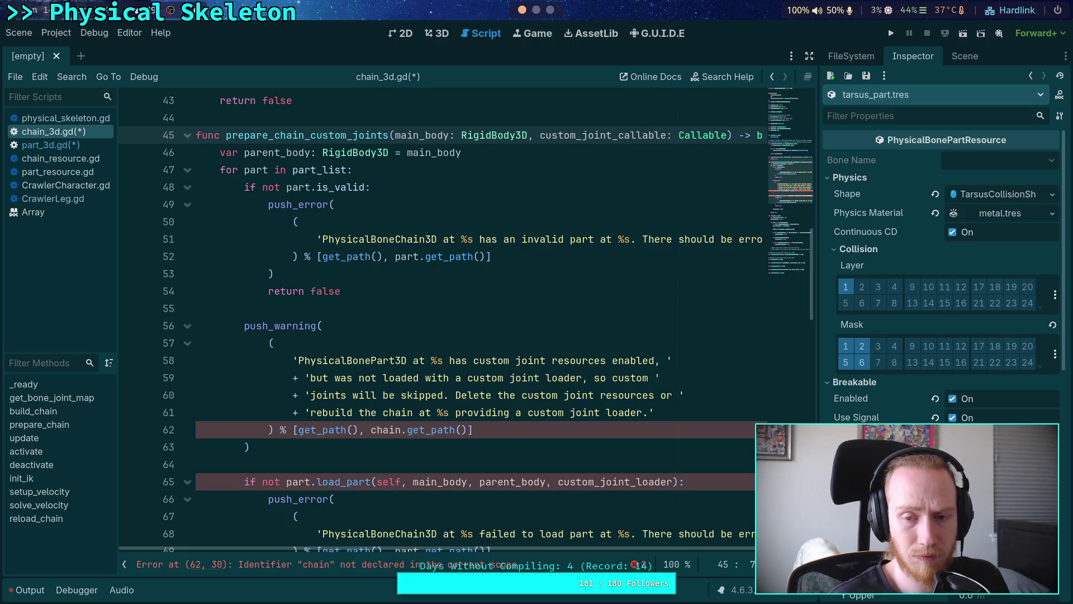
pyautogui.doubleClick(602, 134)
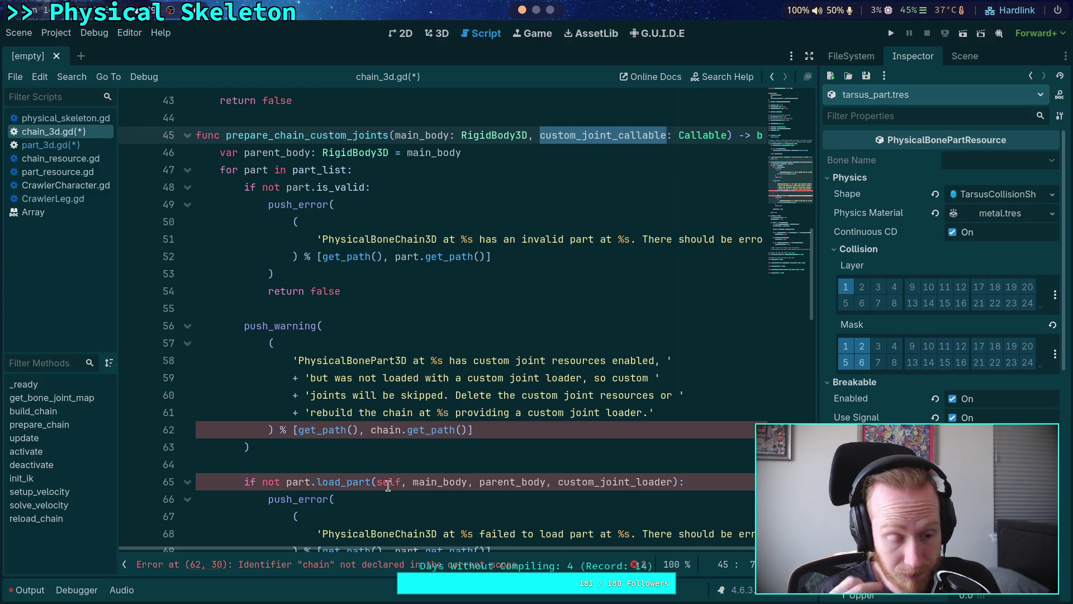
# Make line 65 call part.prepare_custom_joints(custom_joint_callable), dropping self, main_body and parent_body.
pyautogui.moveTo(637, 481); pyautogui.dragTo(670, 481)
pyautogui.write('callable')
pyautogui.moveTo(377, 481); pyautogui.dragTo(556, 482)
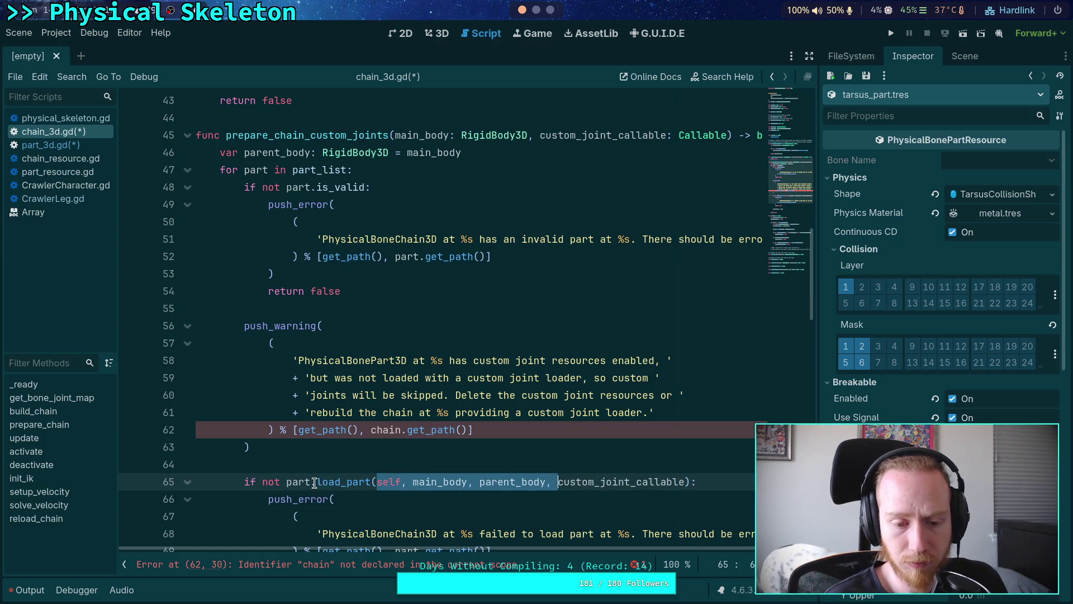
pyautogui.moveTo(316, 481); pyautogui.dragTo(370, 481)
pyautogui.write('pre')
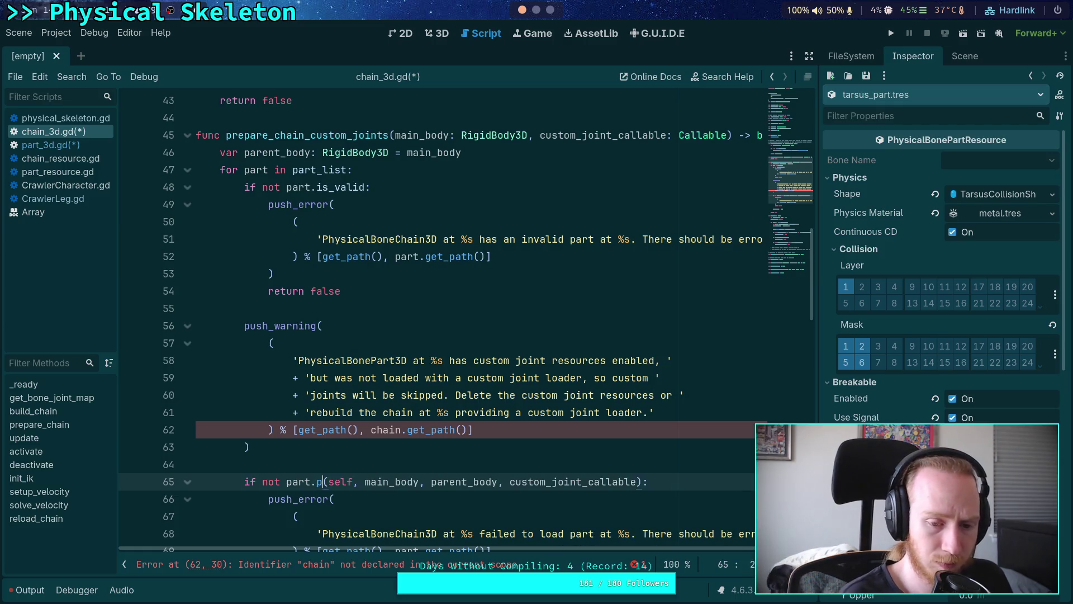
pyautogui.write('pare_custom')
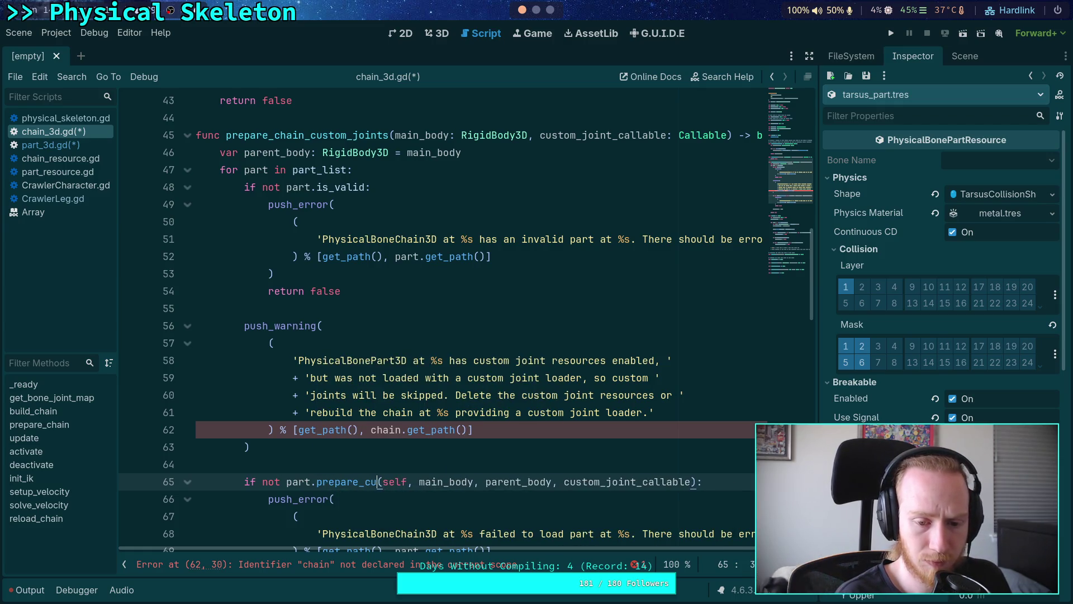
pyautogui.write('_joints')
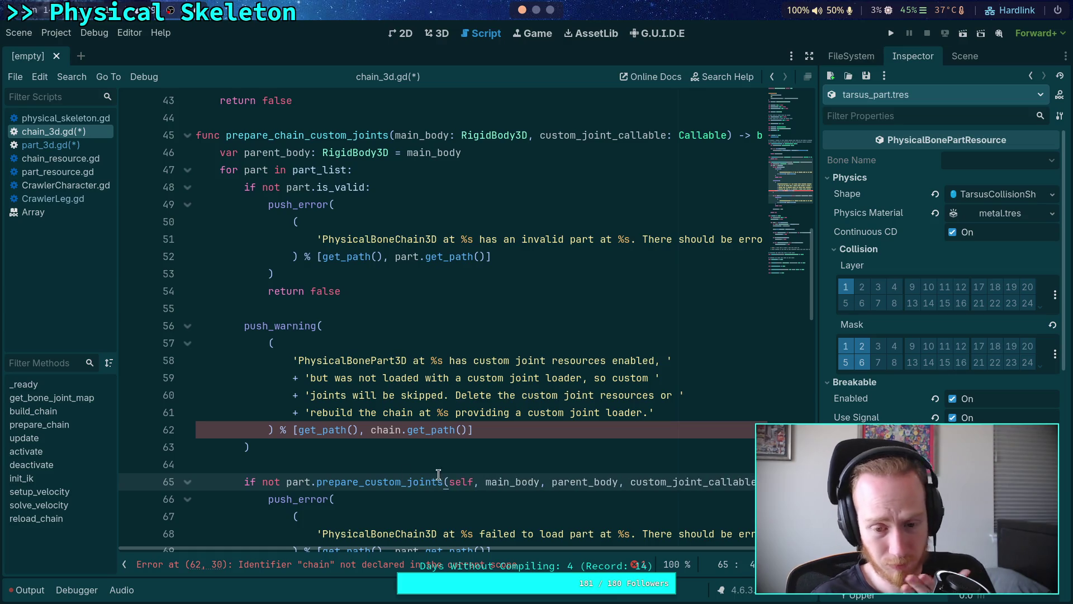
pyautogui.moveTo(449, 481); pyautogui.dragTo(630, 484)
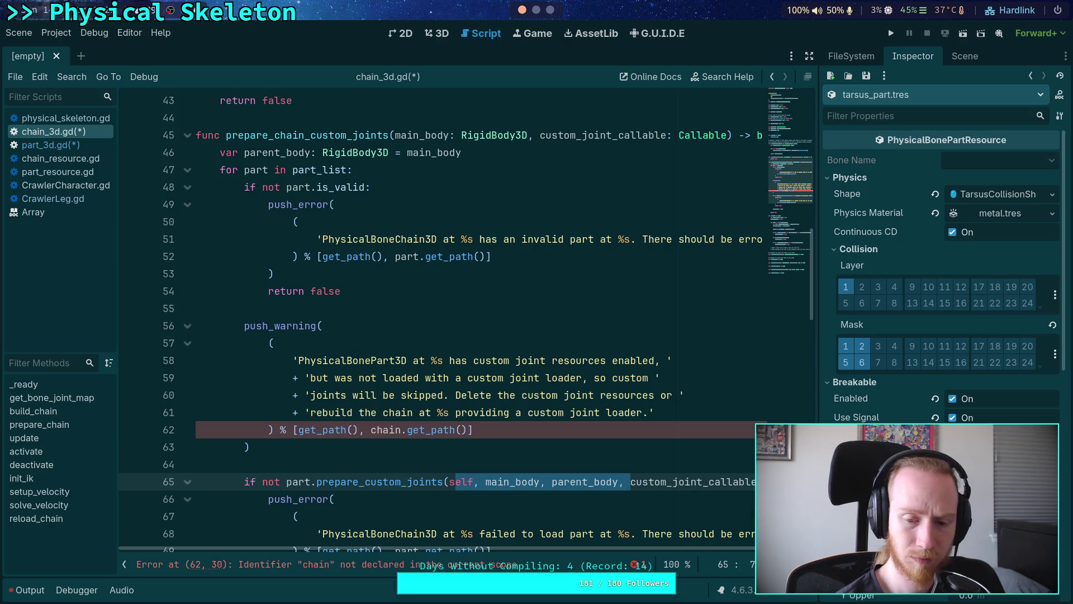
pyautogui.press('BackSpace')
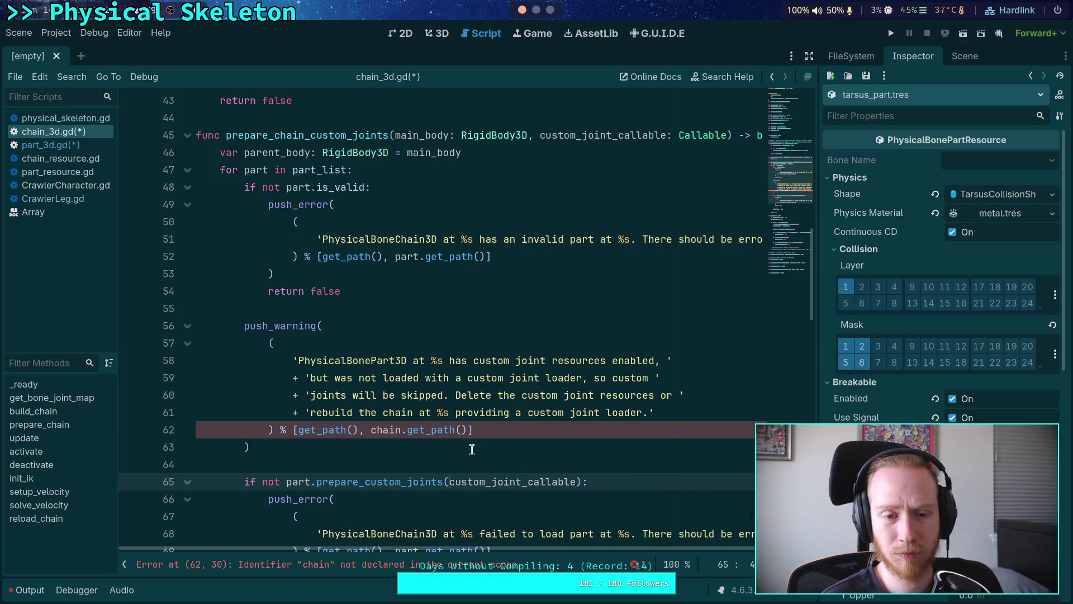
pyautogui.click(487, 448)
pyautogui.click(495, 150)
pyautogui.tripleClick(495, 150)
pyautogui.hotkey('ctrl', 'c')
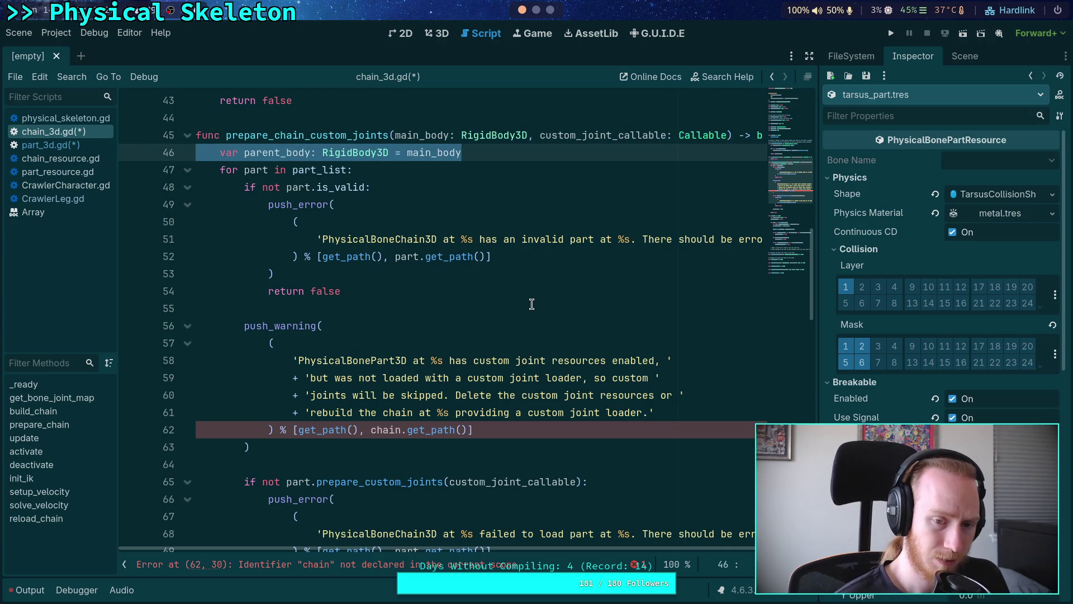
# Move the parent_body declaration line into the top of build_chain.
pyautogui.press('BackSpace')
pyautogui.scroll(4, 460, 355)
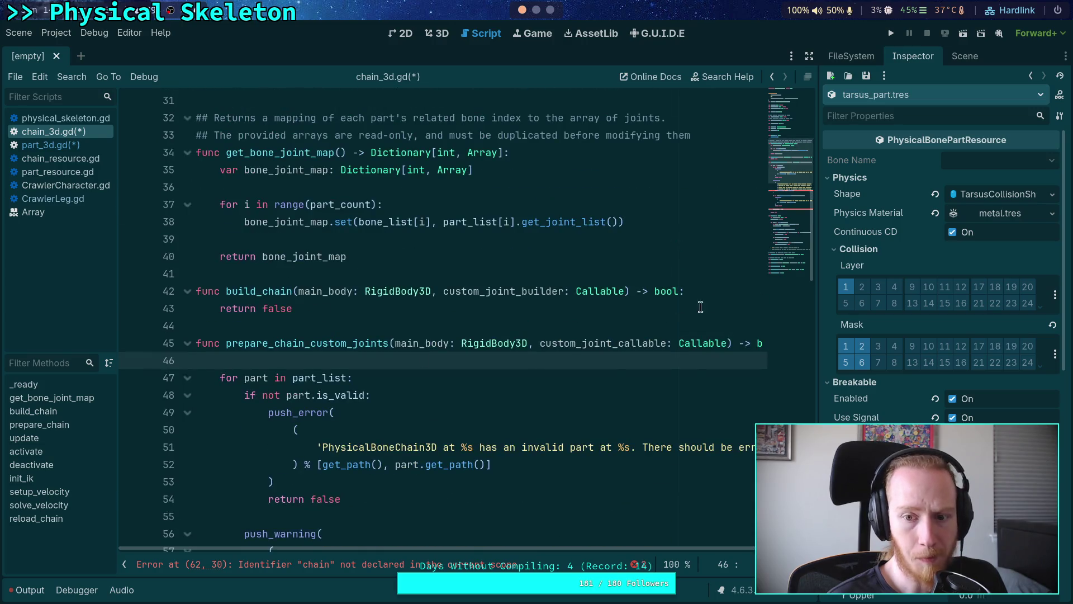
pyautogui.click(688, 291)
pyautogui.press('Return')
pyautogui.hotkey('ctrl', 'v')
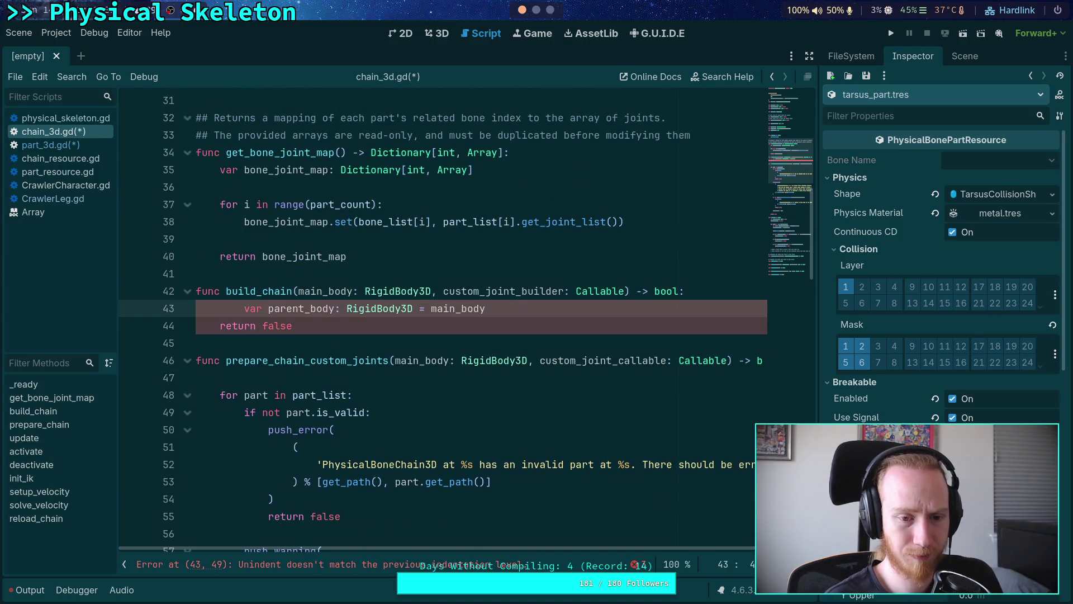
pyautogui.hotkey('shift', 'Tab')
pyautogui.press('Return')
# Add the comment 'TODO: clear chain, make clean method?' at the top of build_chain.
pyautogui.write('for part in')
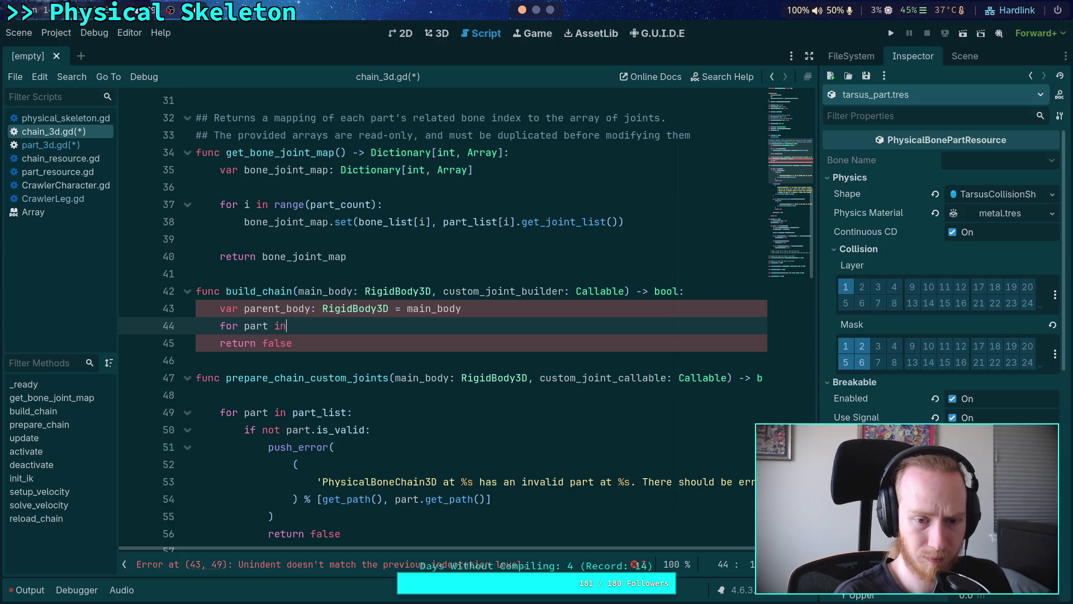
pyautogui.press('BackSpace')
pyautogui.press('BackSpace')
pyautogui.press('BackSpace')
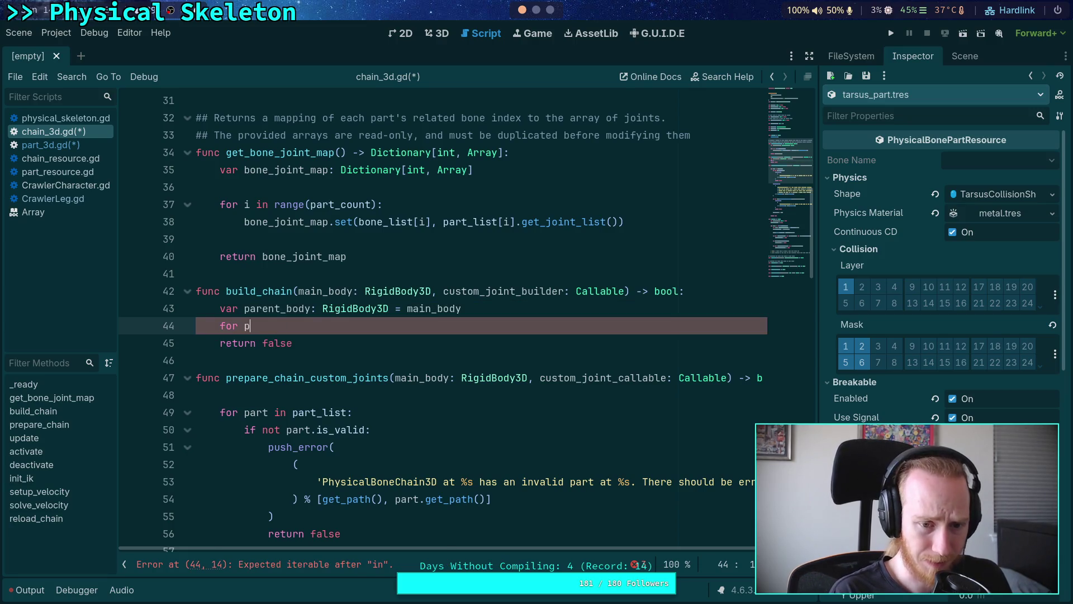
pyautogui.press('Up')
pyautogui.press('Up')
pyautogui.press('End')
pyautogui.press('Return')
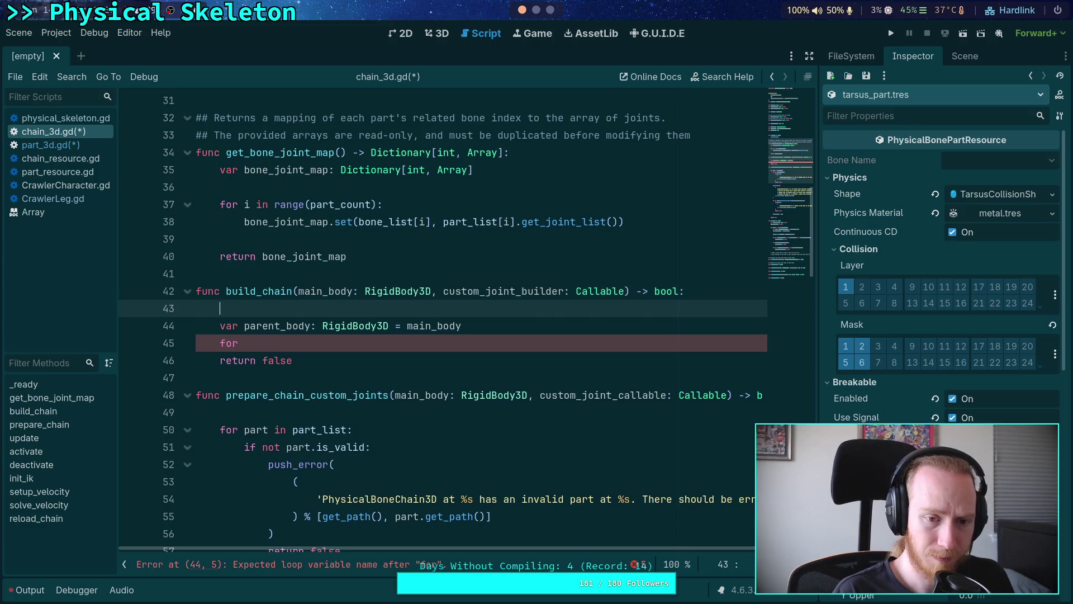
pyautogui.write('TO')
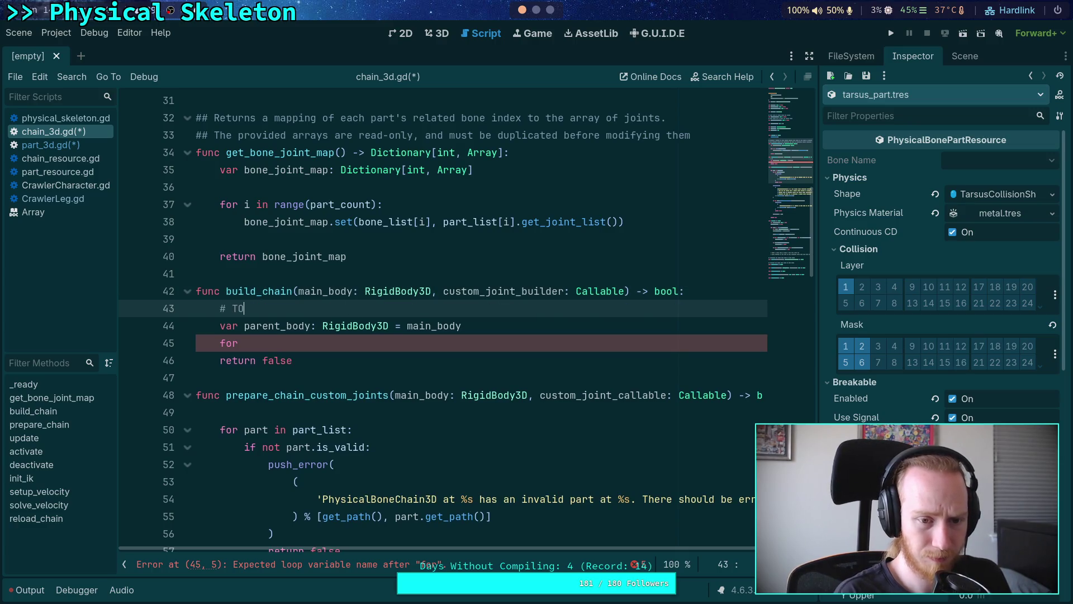
pyautogui.write('DO: clear')
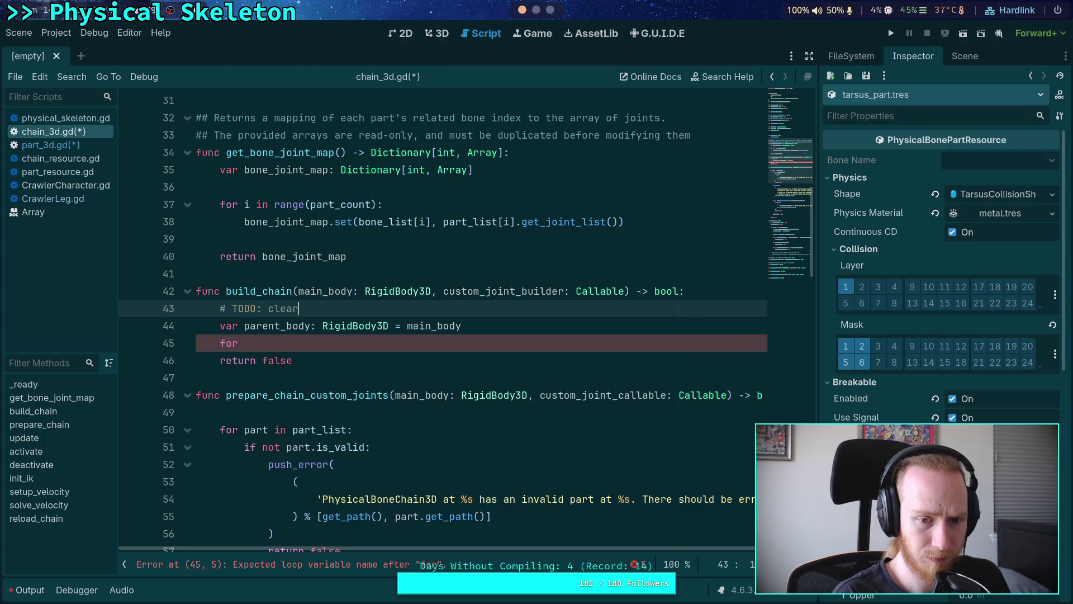
pyautogui.write(' chain, make clean ')
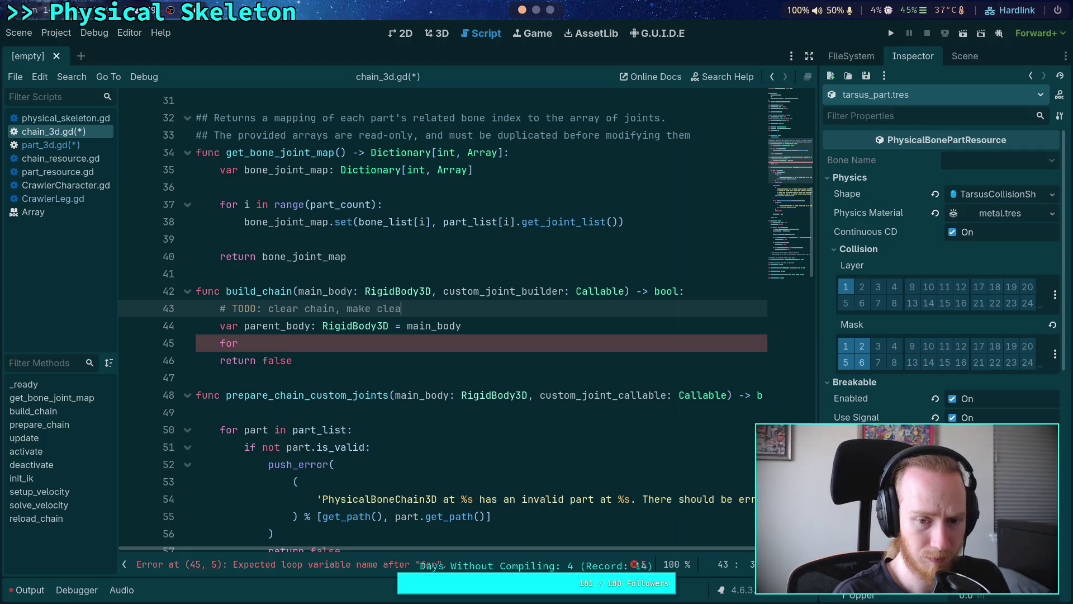
pyautogui.write('method?')
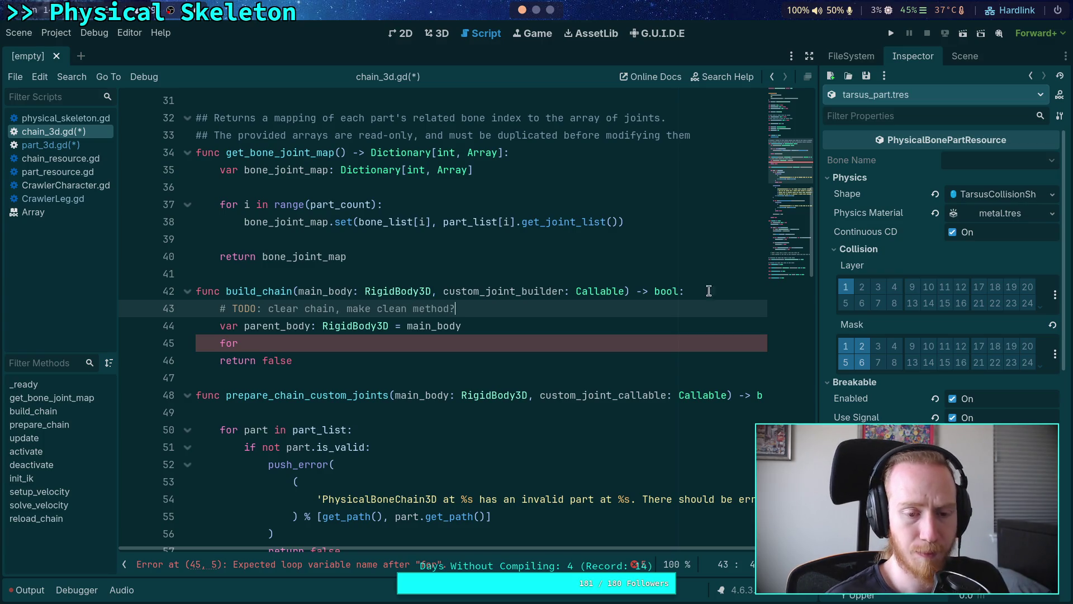
# Inspect front_right_leg_config.tres properties while drafting the loop variable.
pyautogui.click(444, 343)
pyautogui.scroll(-3, 444, 343)
pyautogui.write('pa')
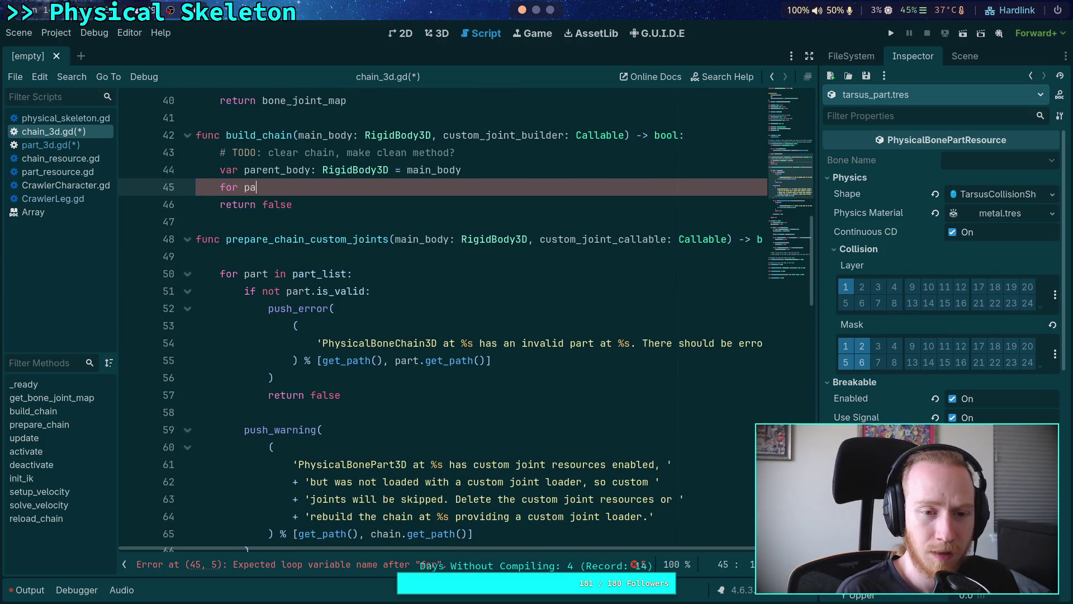
pyautogui.write('rt')
pyautogui.press('BackSpace')
pyautogui.press('BackSpace')
pyautogui.press('BackSpace')
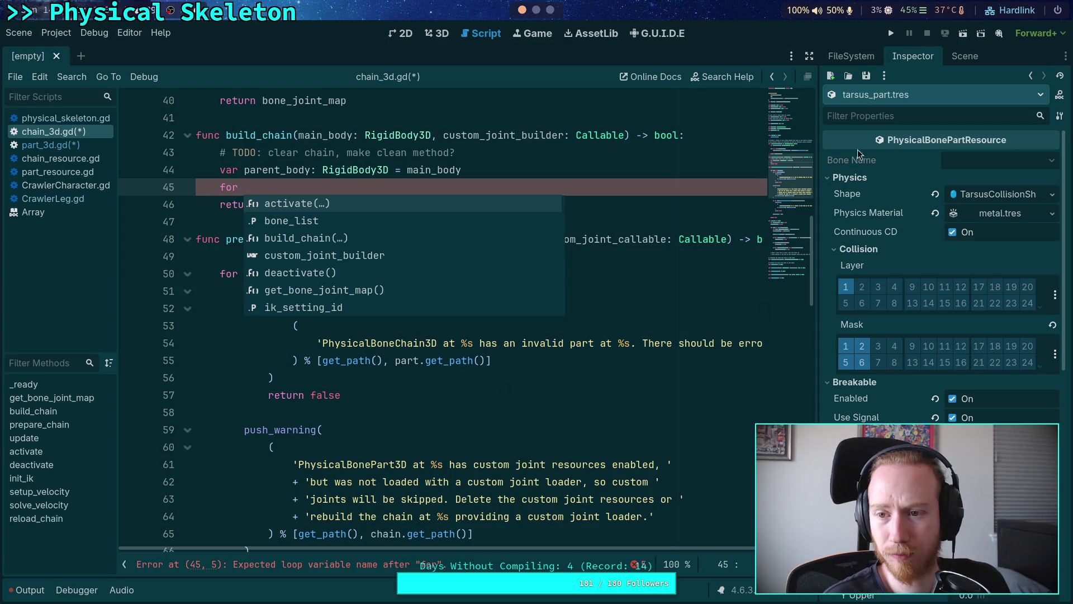
pyautogui.click(855, 57)
pyautogui.click(926, 392)
pyautogui.click(913, 57)
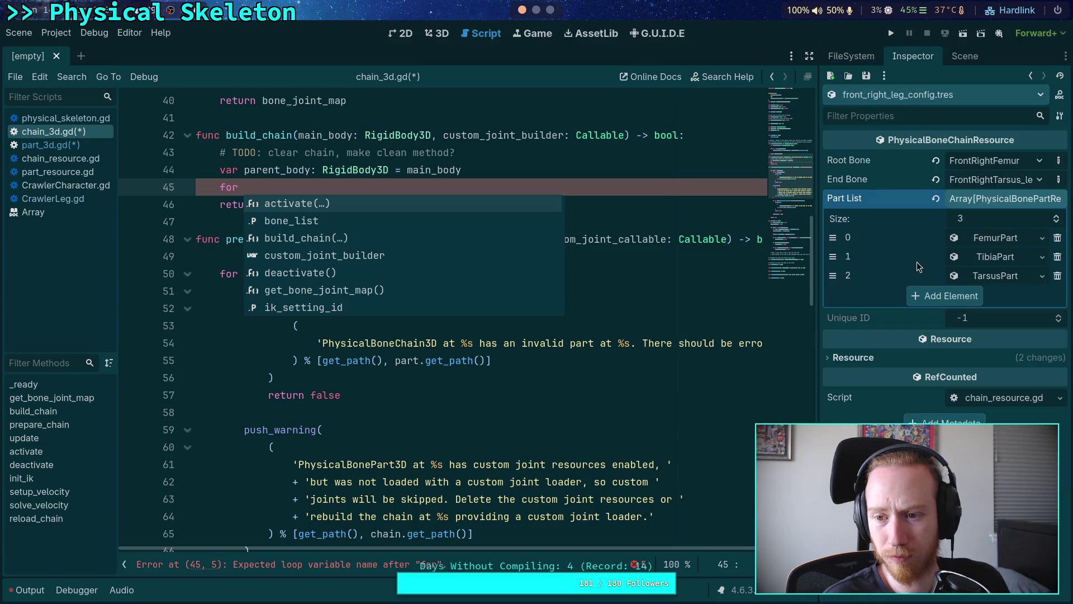
# Write the loop header 'for index in range(resource.part_list.size())' using autocomplete.
pyautogui.write('part ')
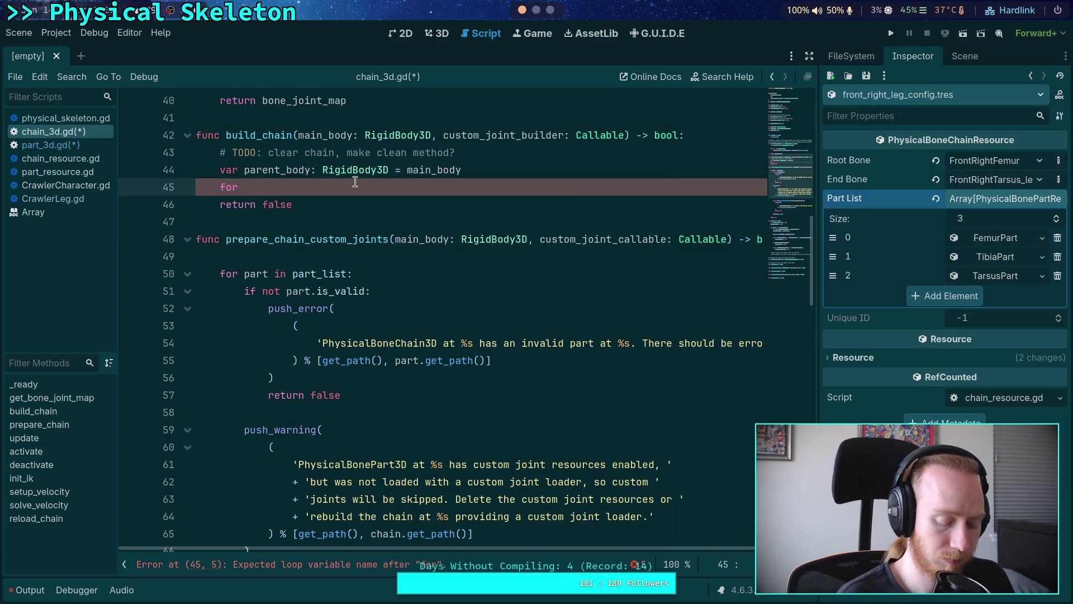
pyautogui.write('in')
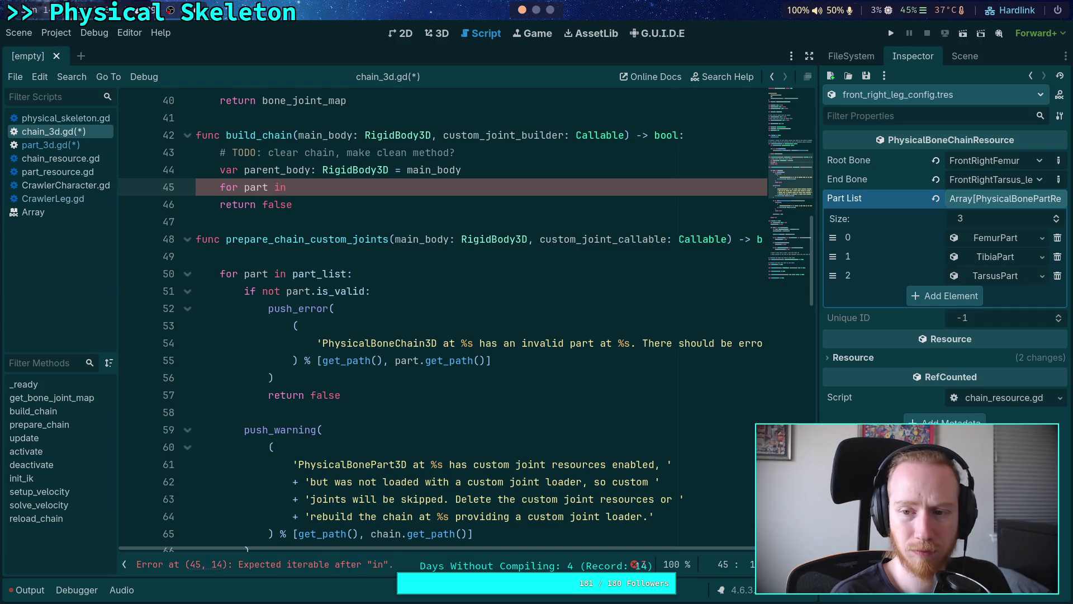
pyautogui.press('BackSpace')
pyautogui.press('BackSpace')
pyautogui.press('BackSpace')
pyautogui.press('BackSpace')
pyautogui.press('BackSpace')
pyautogui.press('BackSpace')
pyautogui.press('BackSpace')
pyautogui.write('inde')
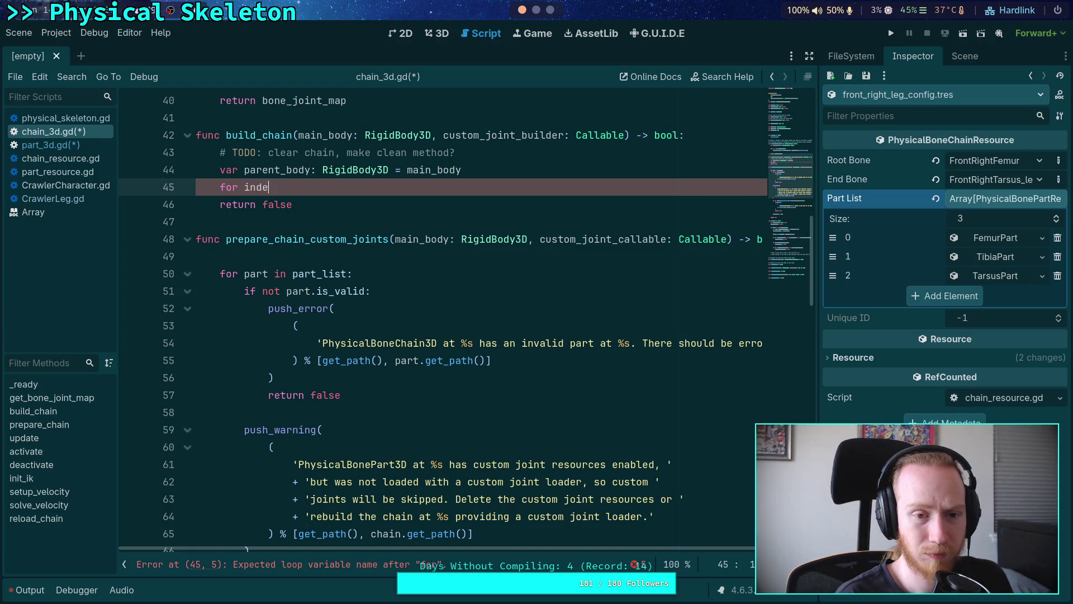
pyautogui.write('x in range')
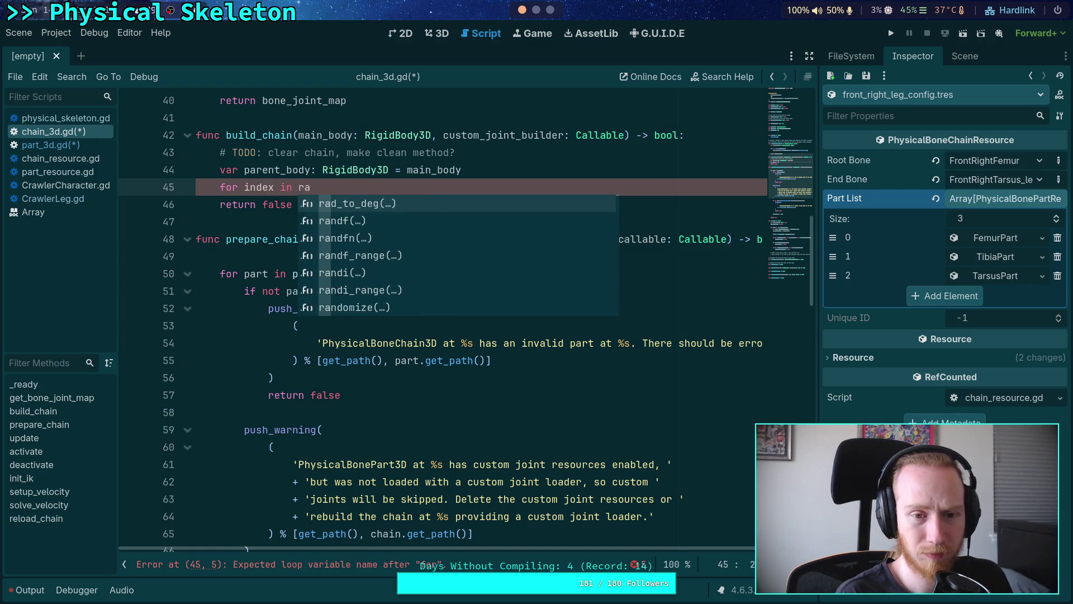
pyautogui.press('Return')
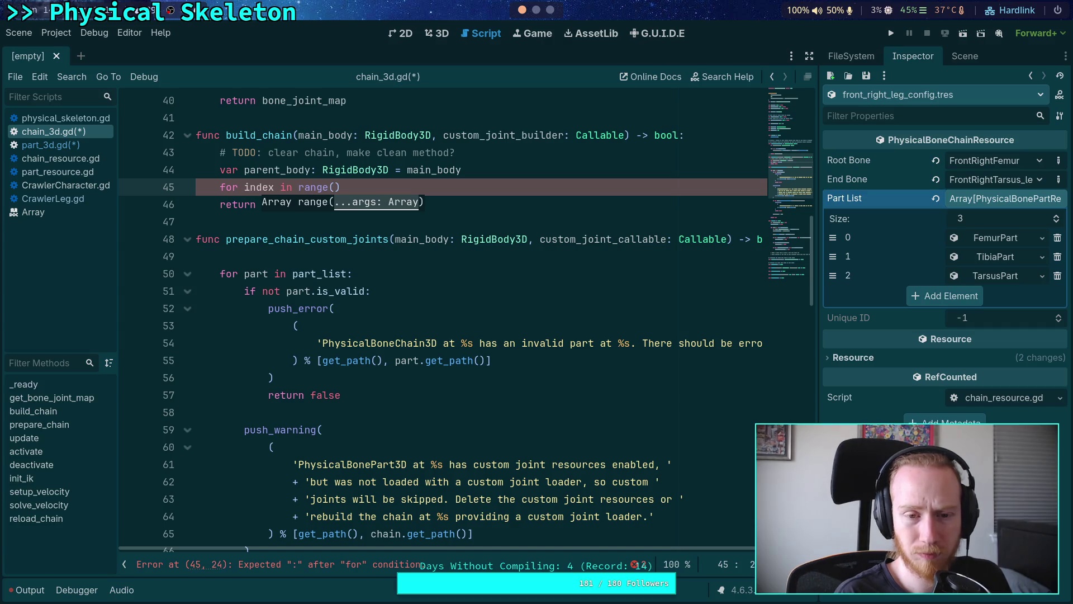
pyautogui.write('resource,p')
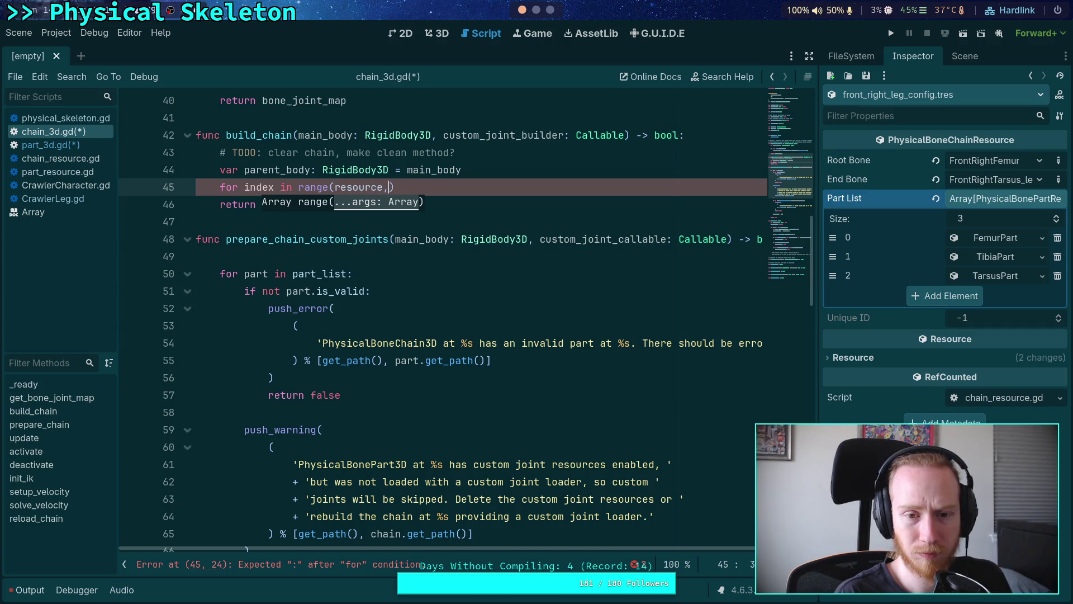
pyautogui.press('BackSpace')
pyautogui.press('BackSpace')
pyautogui.write('.part')
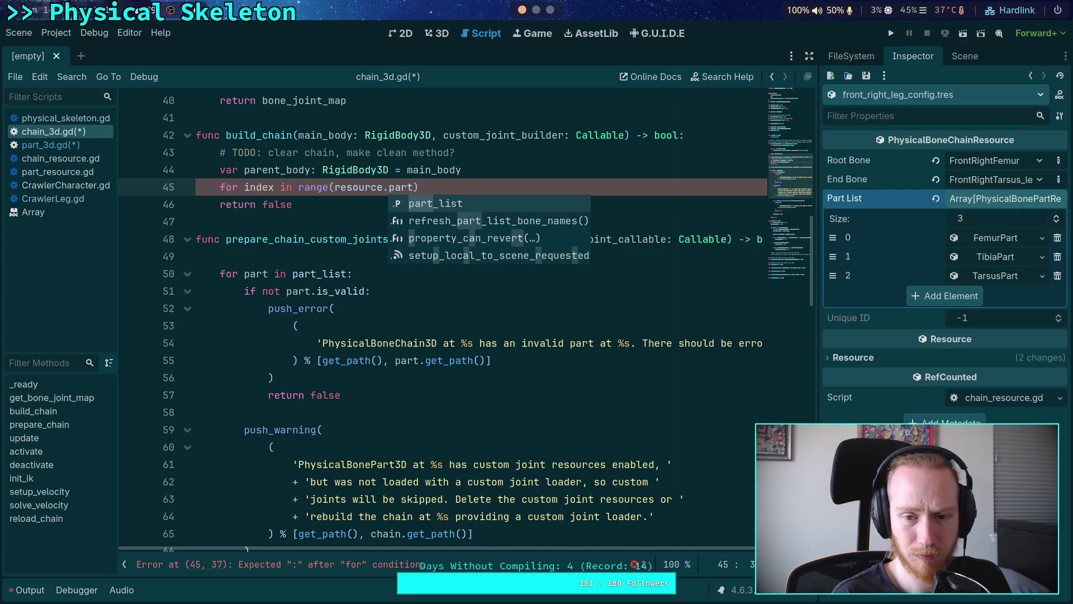
pyautogui.press('Return')
pyautogui.write('.')
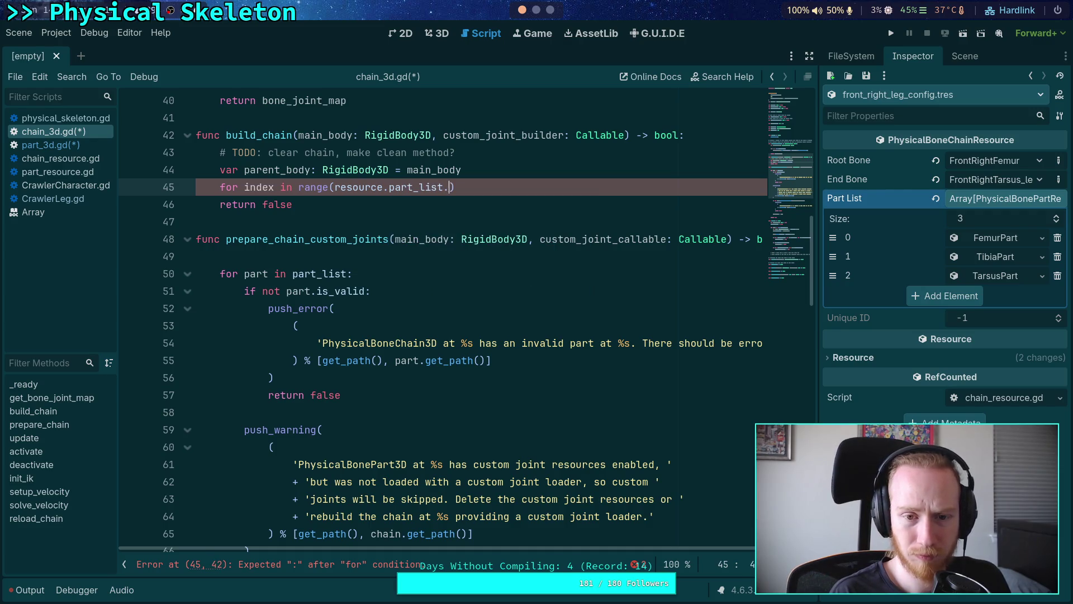
pyautogui.press('Escape')
pyautogui.write('s')
pyautogui.press('Return')
pyautogui.click(293, 205)
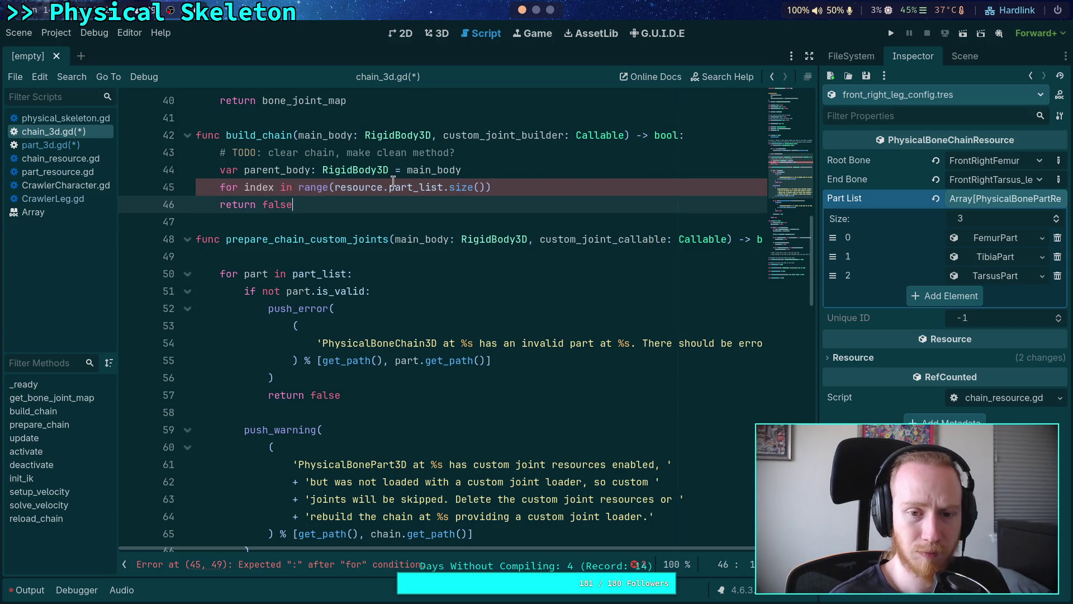
pyautogui.click(552, 186)
pyautogui.scroll(6, 425, 207)
pyautogui.moveTo(213, 132); pyautogui.dragTo(246, 152)
pyautogui.scroll(-2, 384, 216)
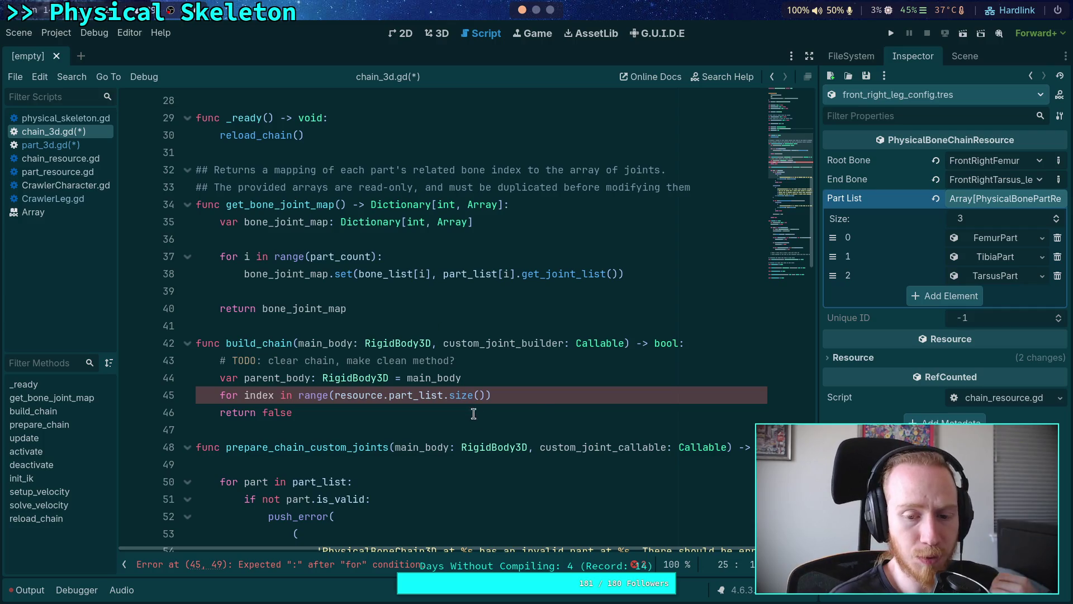
pyautogui.scroll(2, 540, 399)
pyautogui.click(486, 481)
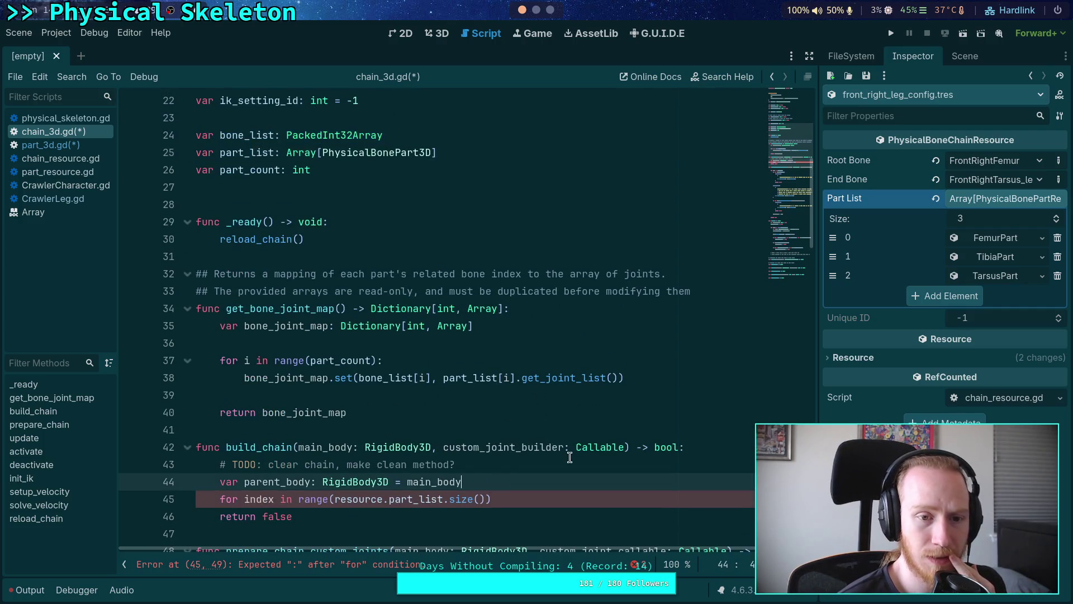
pyautogui.moveTo(787, 174); pyautogui.dragTo(790, 270)
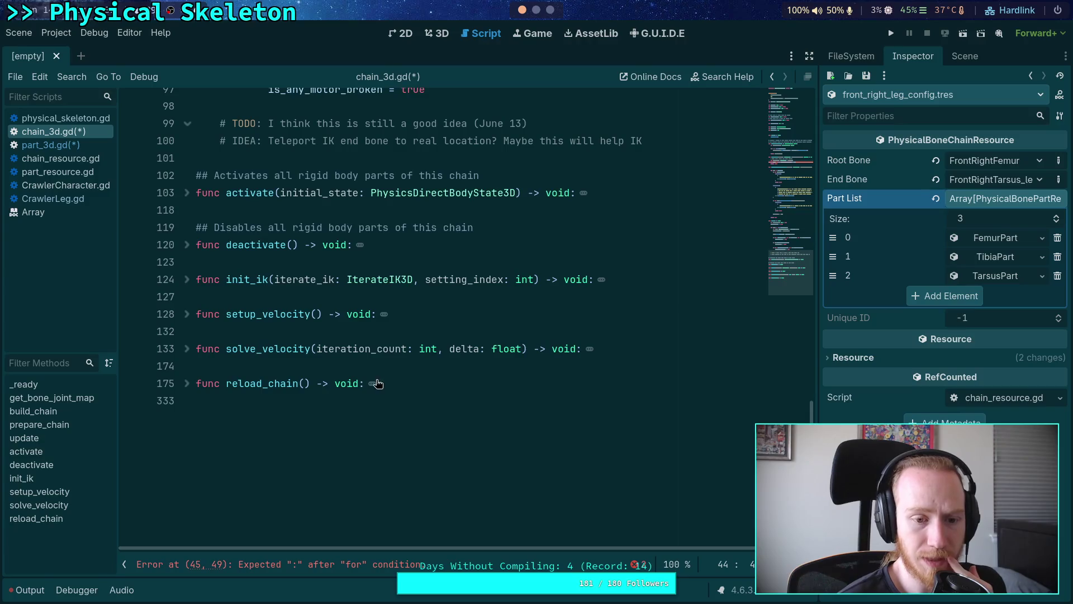
pyautogui.scroll(-20, 239, 378)
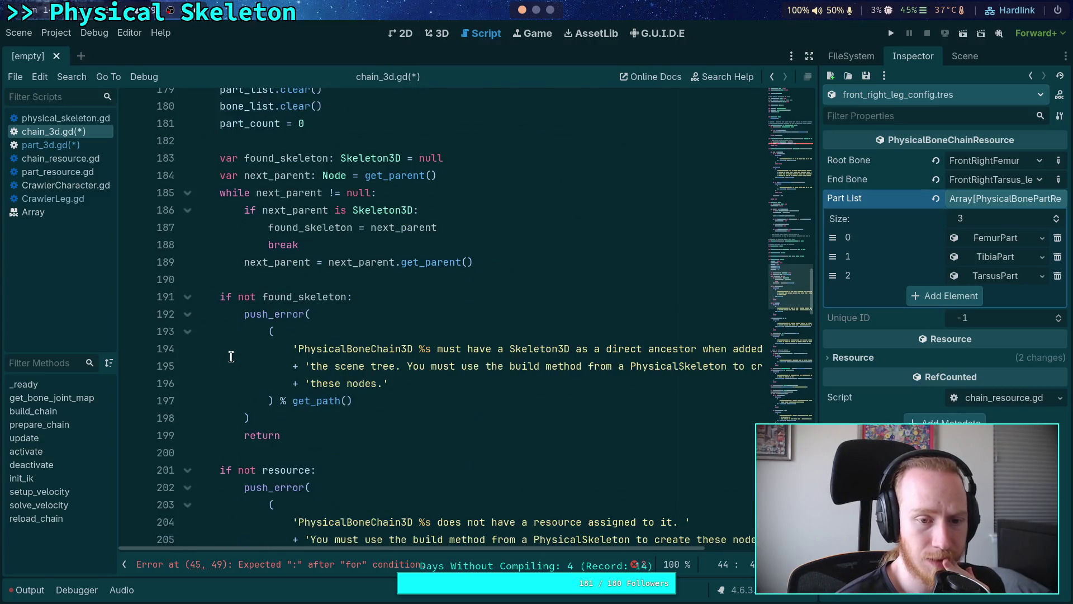
pyautogui.scroll(-2, 237, 356)
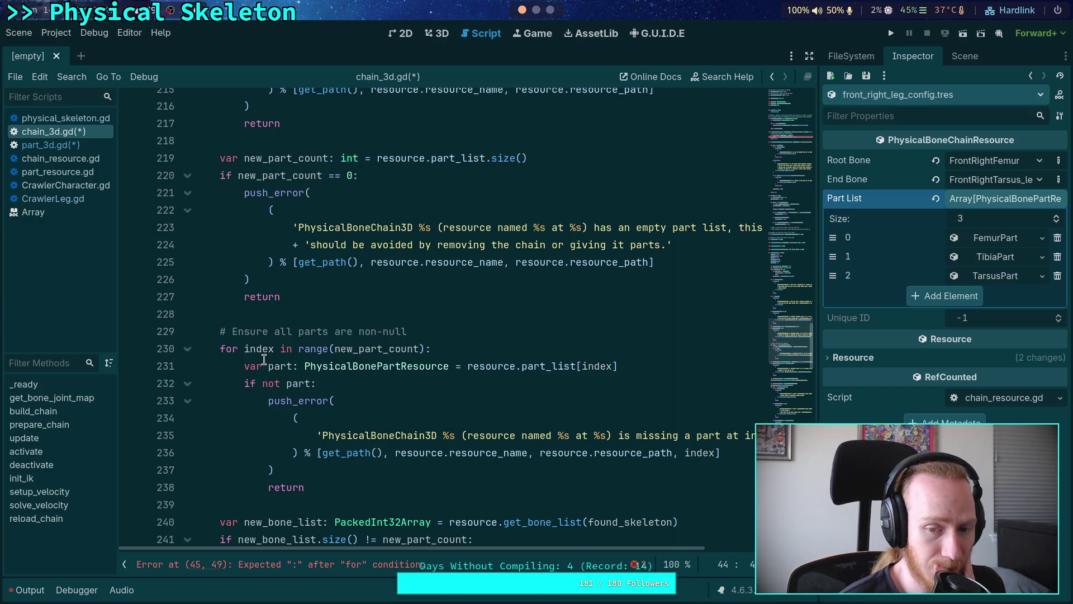
pyautogui.scroll(-3, 328, 387)
pyautogui.scroll(-7, 329, 387)
pyautogui.scroll(-3, 324, 381)
pyautogui.scroll(2, 324, 381)
pyautogui.scroll(4, 614, 413)
pyautogui.moveTo(801, 415); pyautogui.dragTo(786, 167)
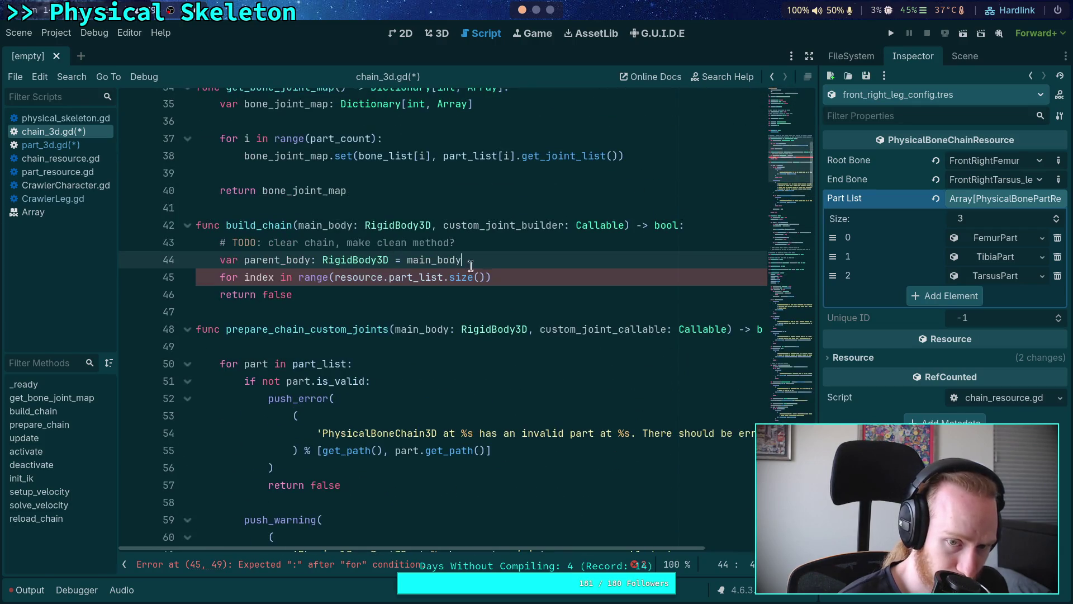
# End the loop header with a colon and declare var part := PhysicalBonePart3D.new() inside the loop.
pyautogui.click(498, 278)
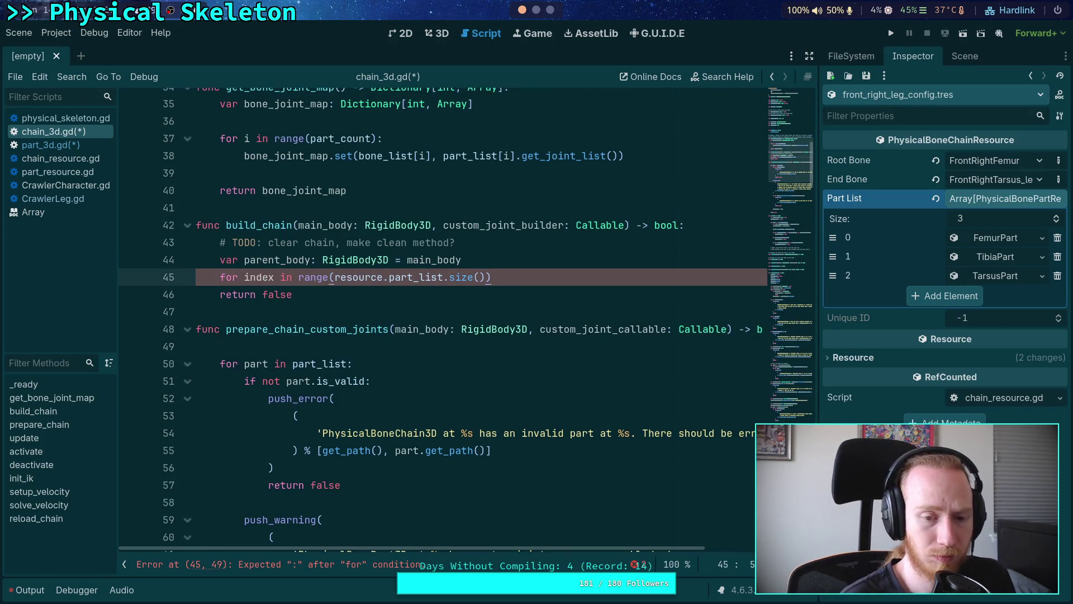
pyautogui.write(':')
pyautogui.press('Return')
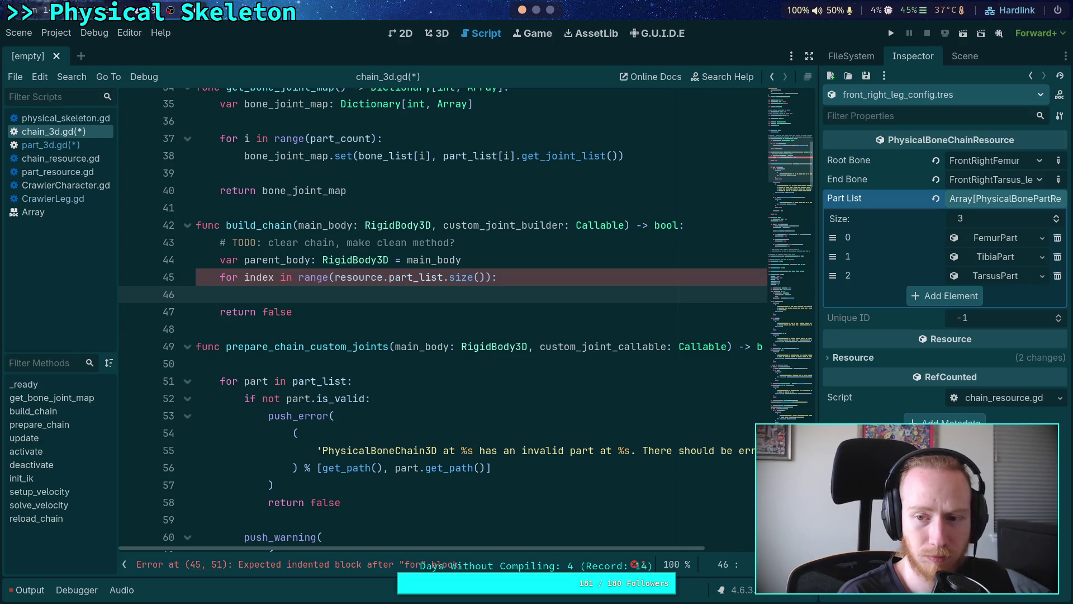
pyautogui.write('var part')
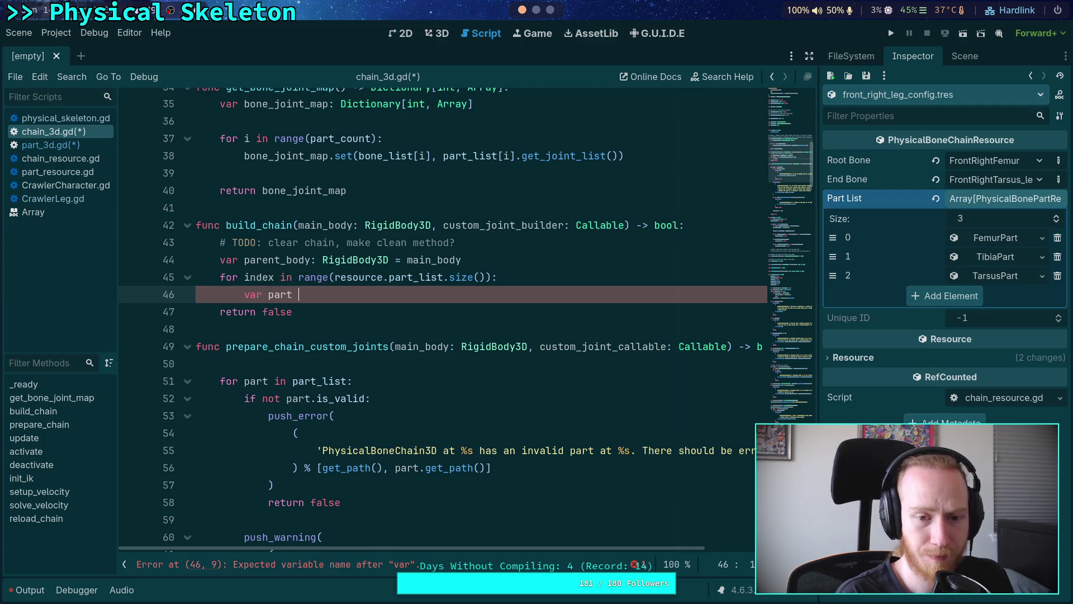
pyautogui.press('BackSpace')
pyautogui.press('BackSpace')
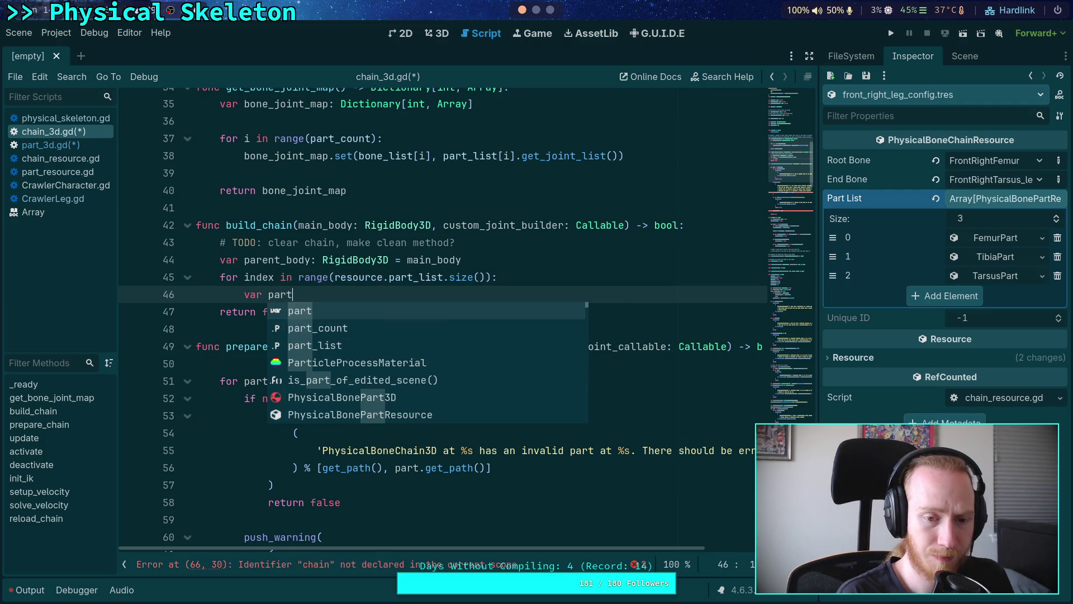
pyautogui.write(' :')
pyautogui.write(':= ')
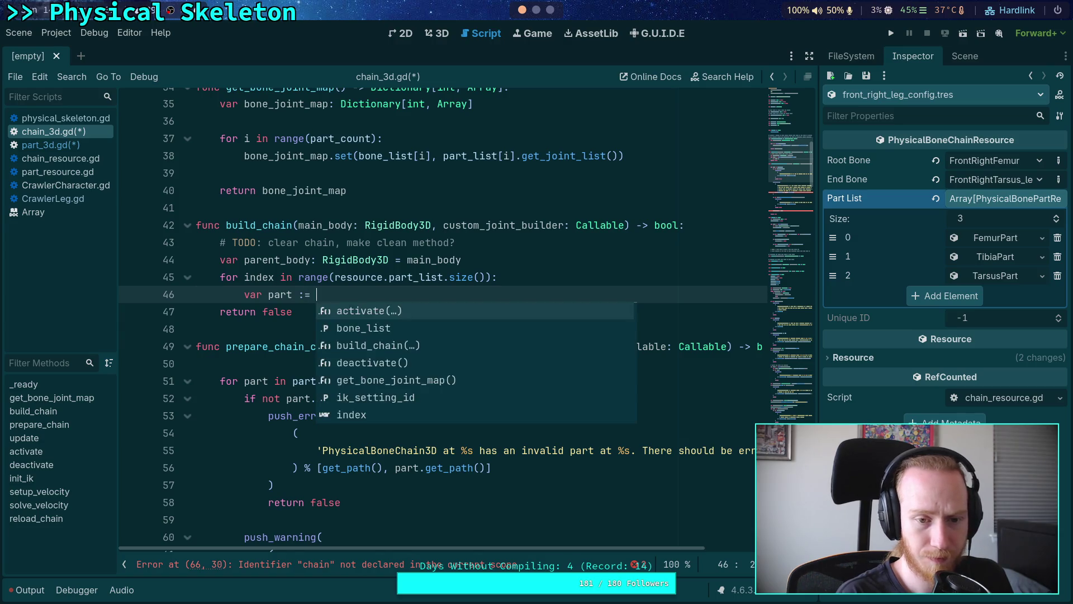
pyautogui.write('PhysicalBo')
pyautogui.press('Down')
pyautogui.press('Down')
pyautogui.press('Return')
pyautogui.write('.new()')
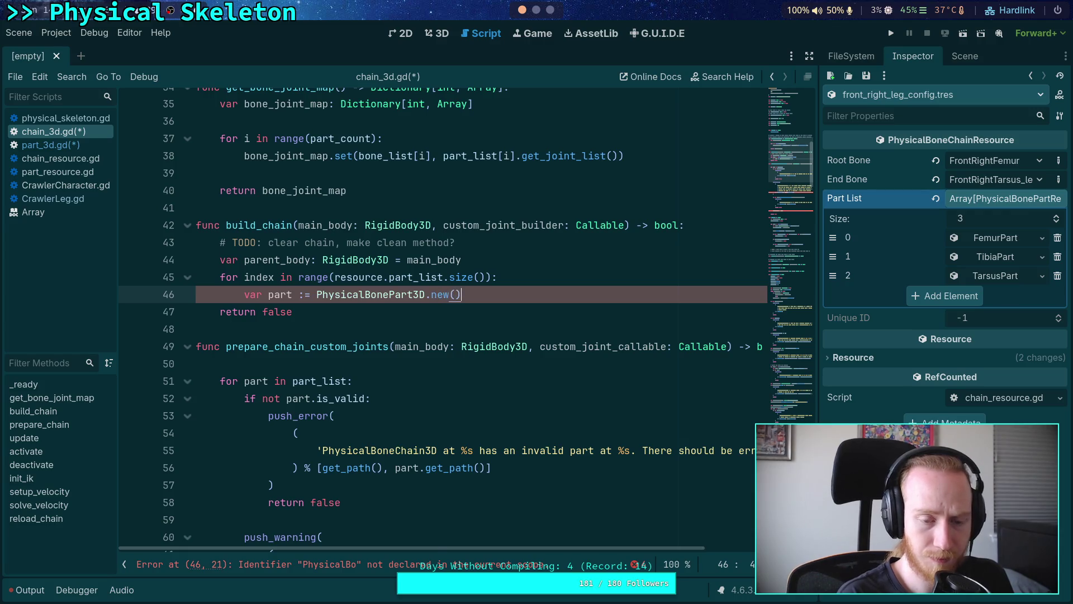
pyautogui.press('Return')
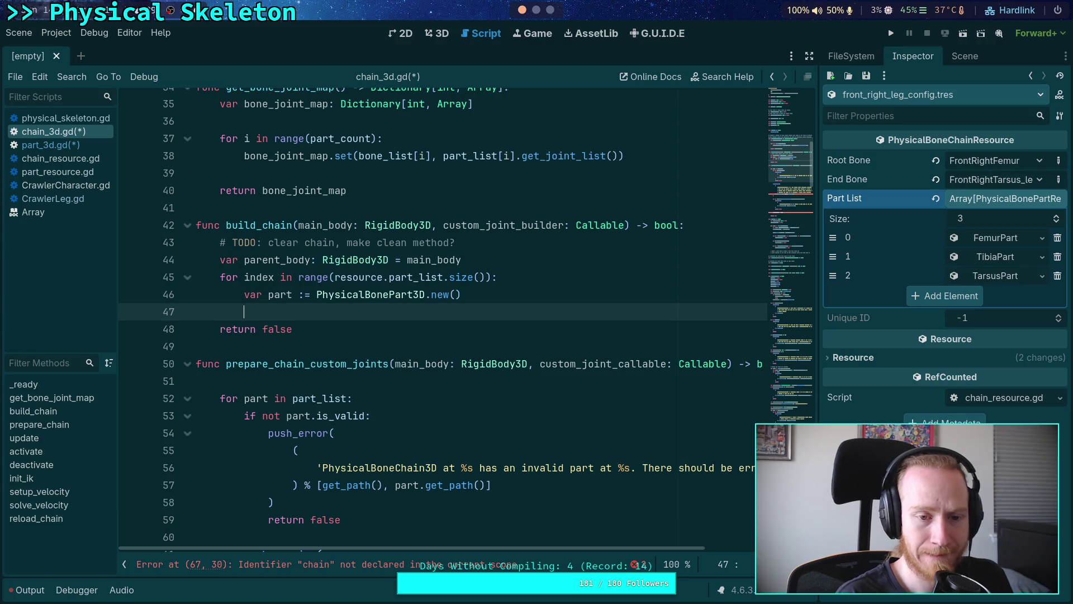
pyautogui.scroll(2, 529, 296)
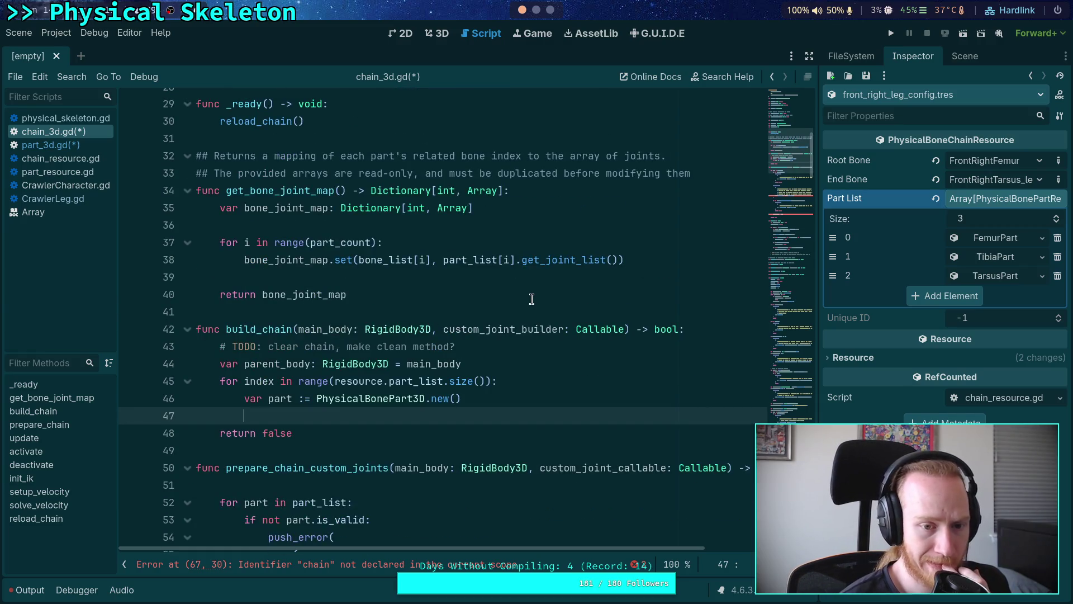
pyautogui.scroll(-2, 504, 382)
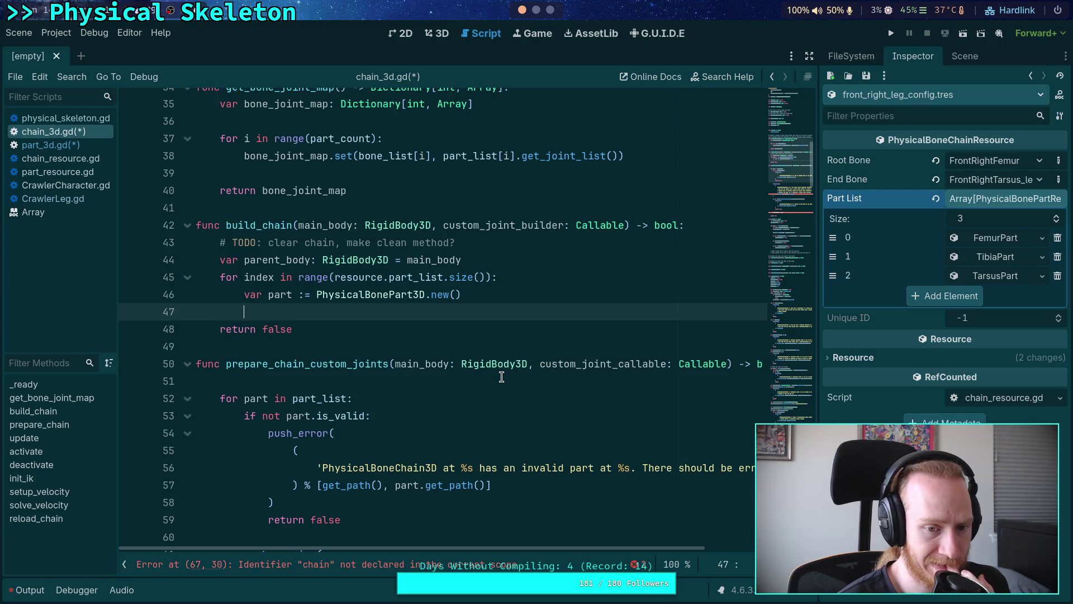
pyautogui.scroll(-6, 501, 377)
pyautogui.scroll(-7, 501, 377)
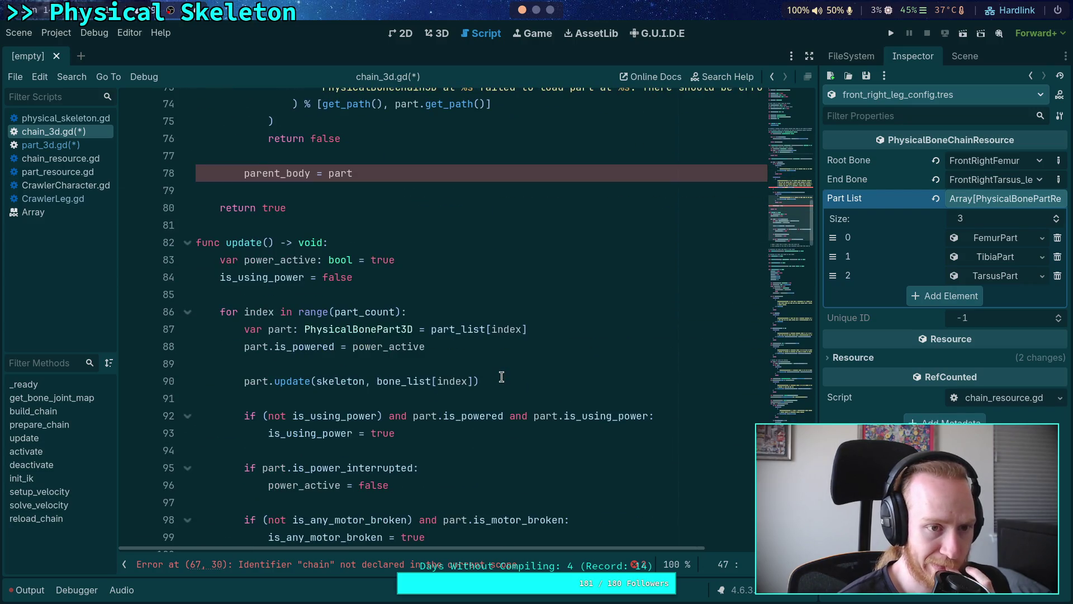
pyautogui.scroll(-3, 501, 377)
pyautogui.scroll(-6, 501, 377)
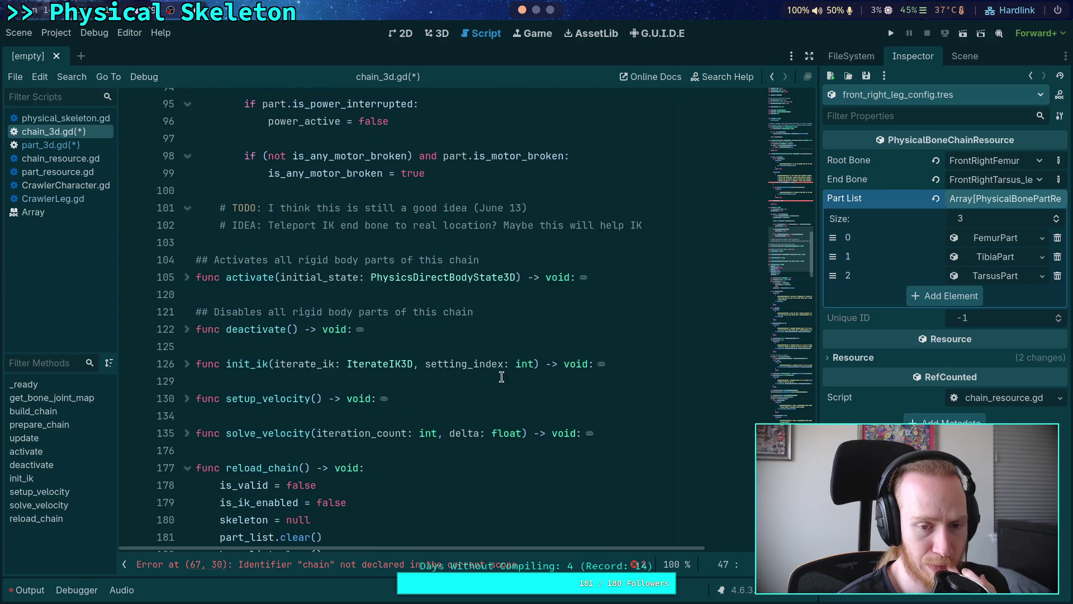
pyautogui.click(789, 105)
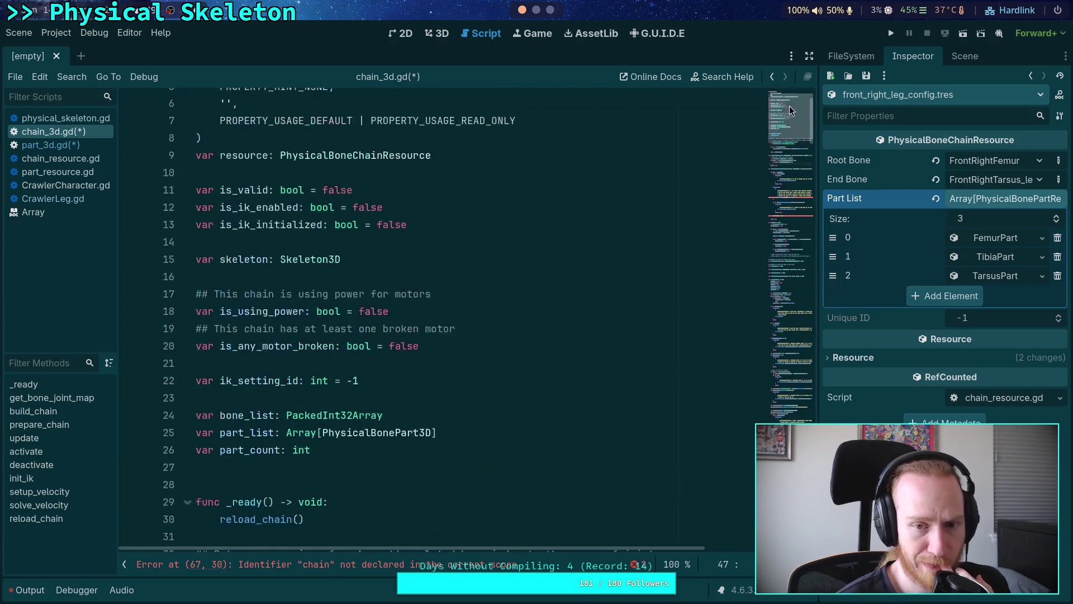
pyautogui.scroll(2, 331, 312)
pyautogui.scroll(-2, 330, 312)
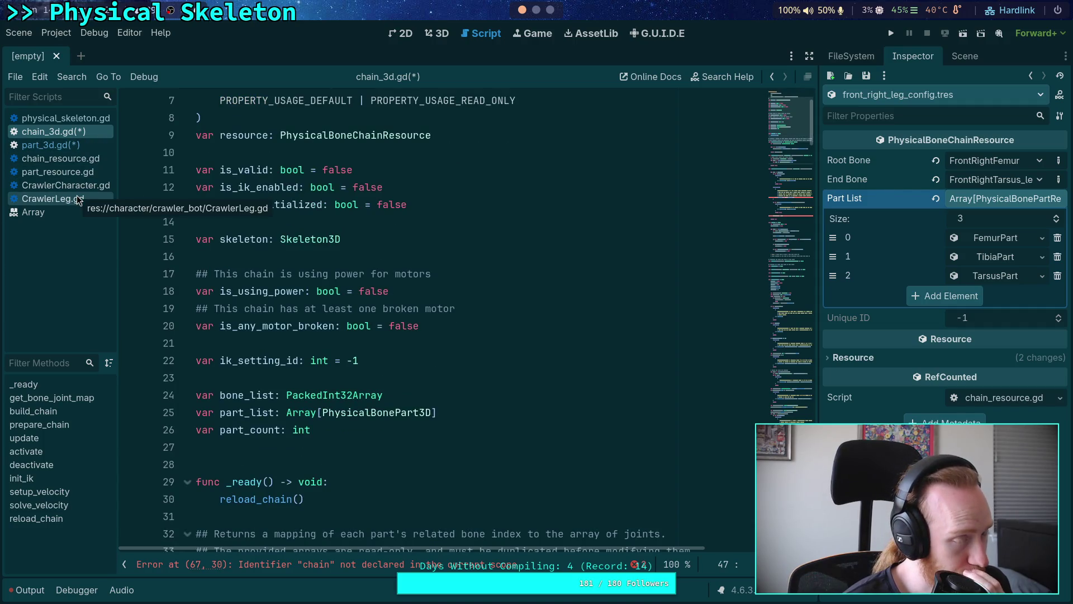
pyautogui.click(85, 159)
pyautogui.scroll(5, 304, 216)
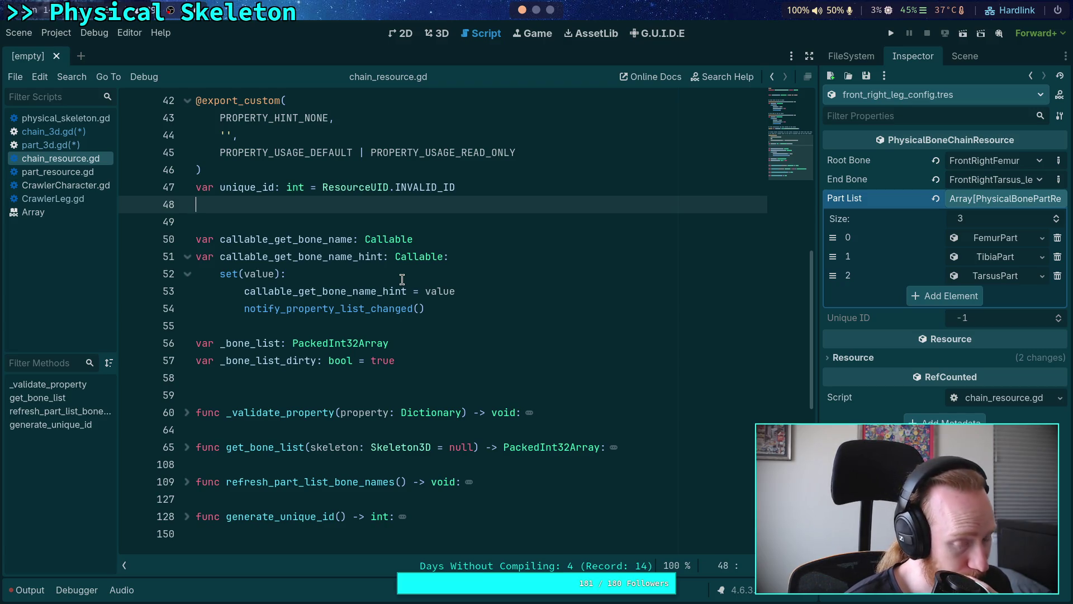
pyautogui.click(187, 447)
pyautogui.scroll(-2, 240, 402)
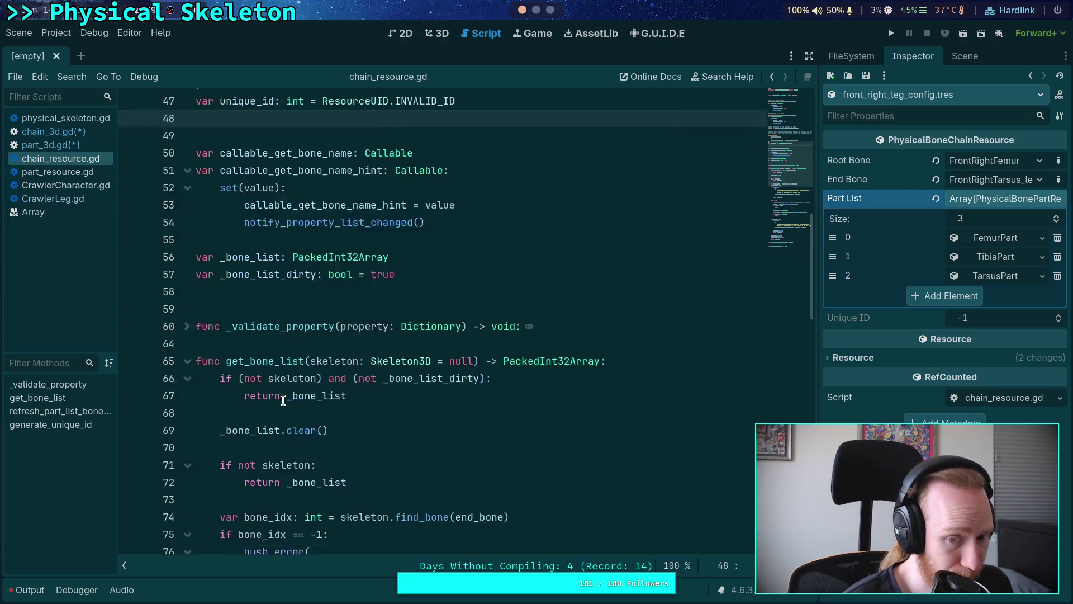
pyautogui.scroll(-2, 489, 406)
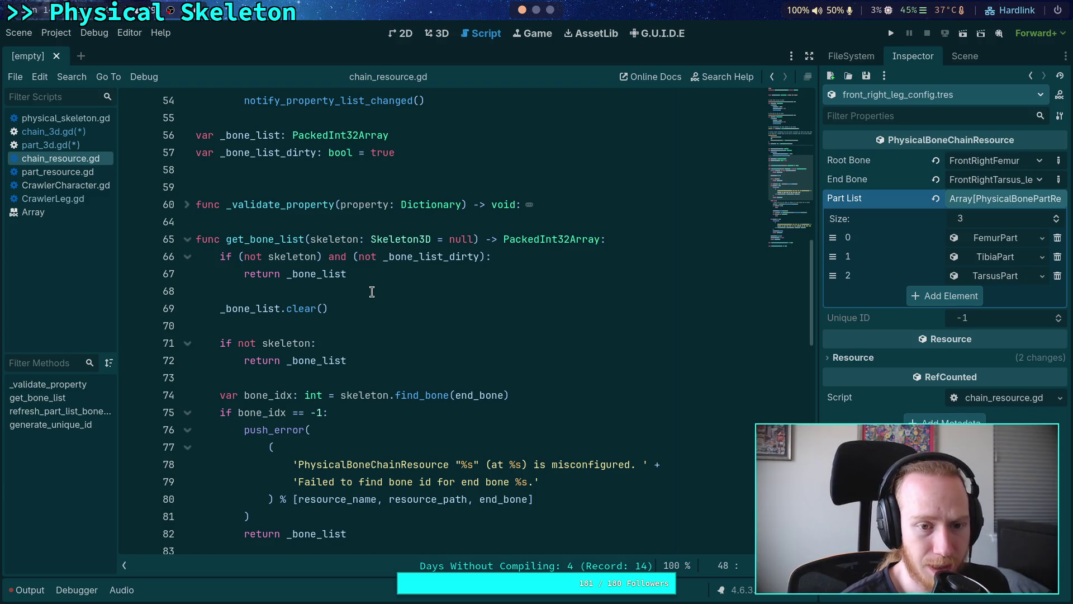
pyautogui.click(188, 241)
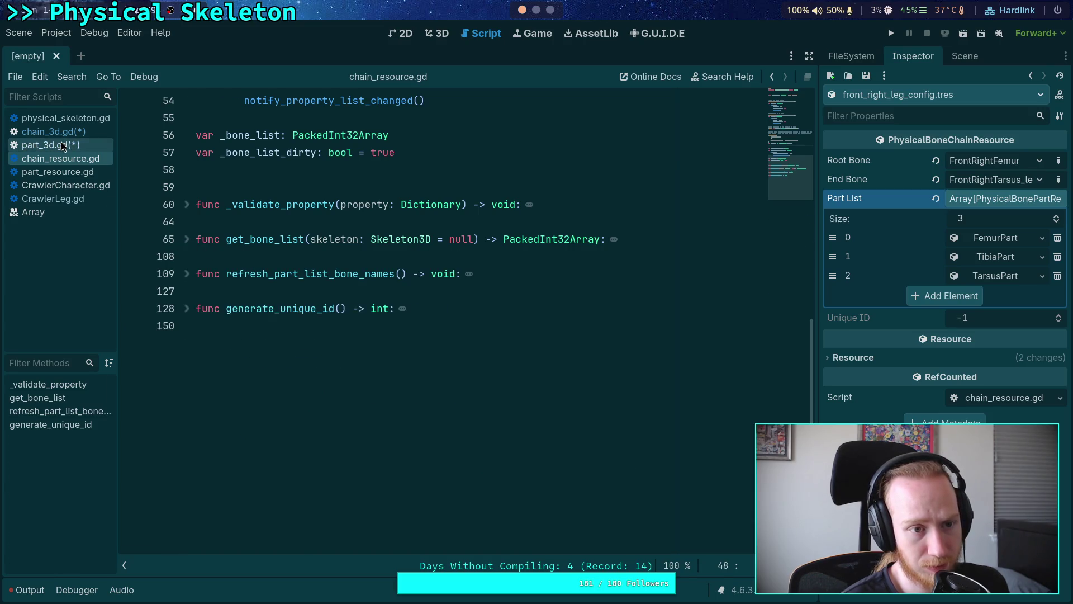
# Review part_3d.gd's variables, then return to chain_3d.gd.
pyautogui.click(63, 145)
pyautogui.scroll(10, 372, 306)
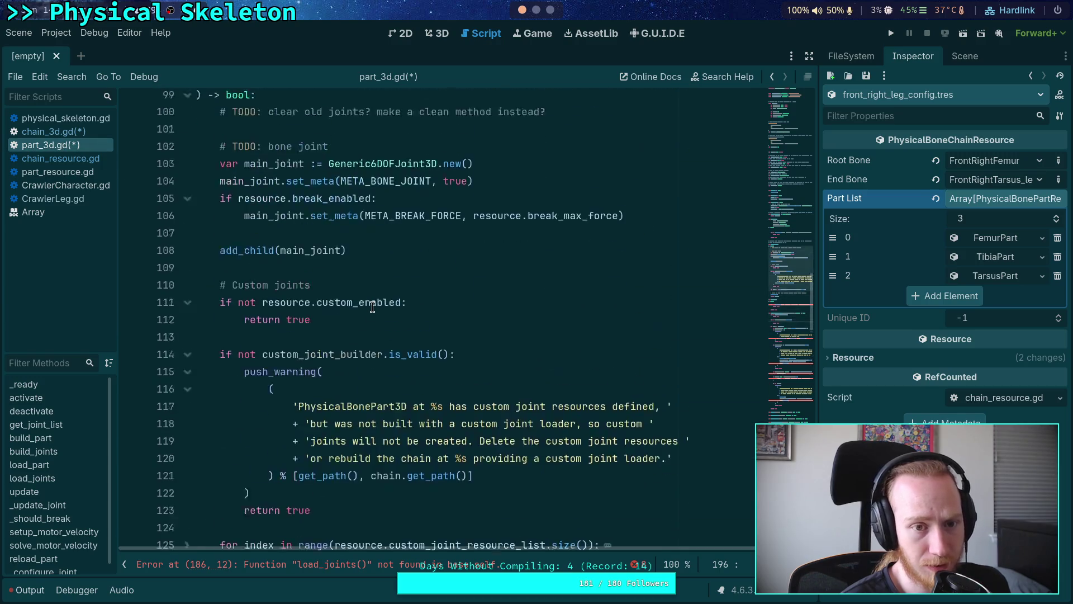
pyautogui.scroll(20, 372, 306)
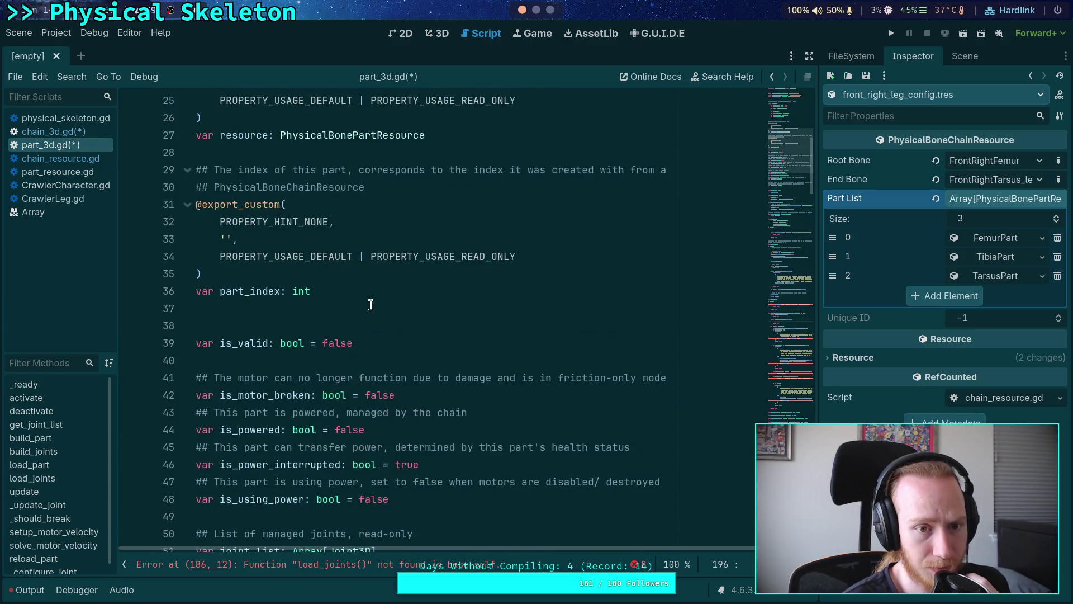
pyautogui.scroll(5, 370, 305)
pyautogui.scroll(-5, 370, 304)
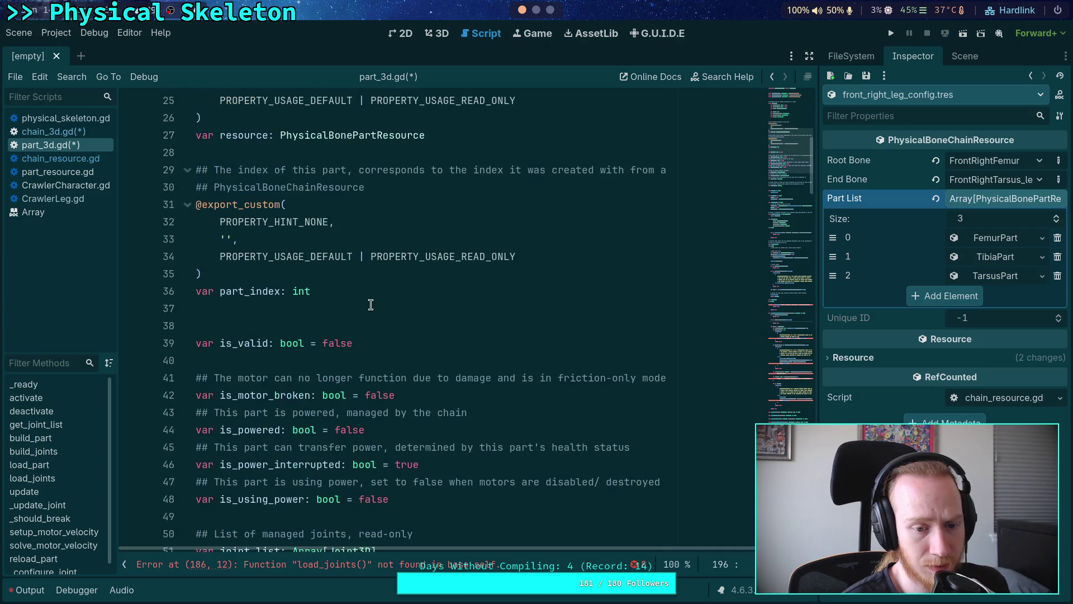
pyautogui.scroll(-4, 371, 304)
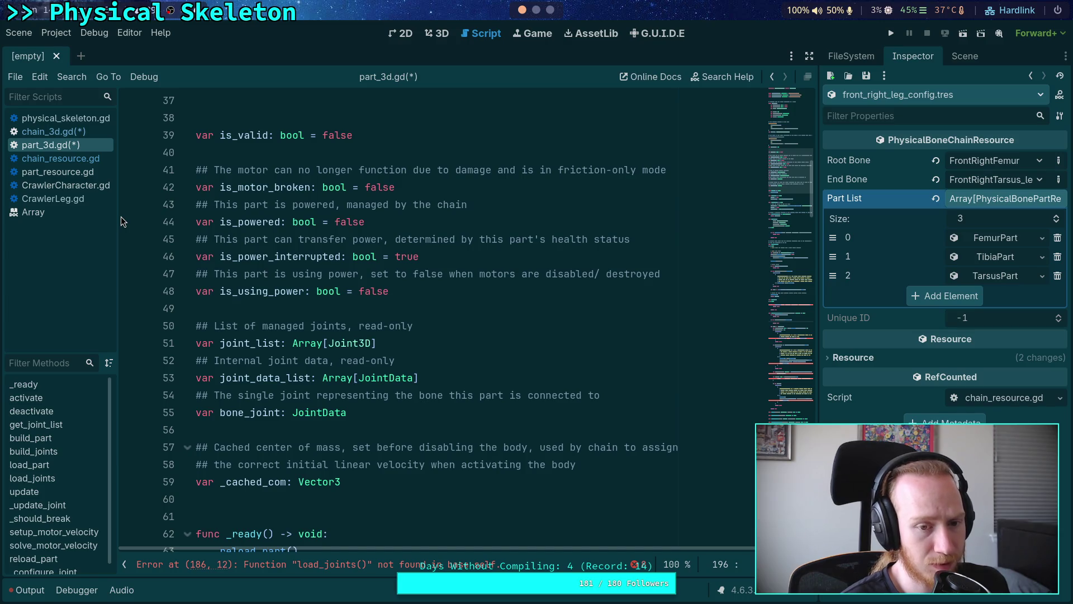
pyautogui.click(54, 128)
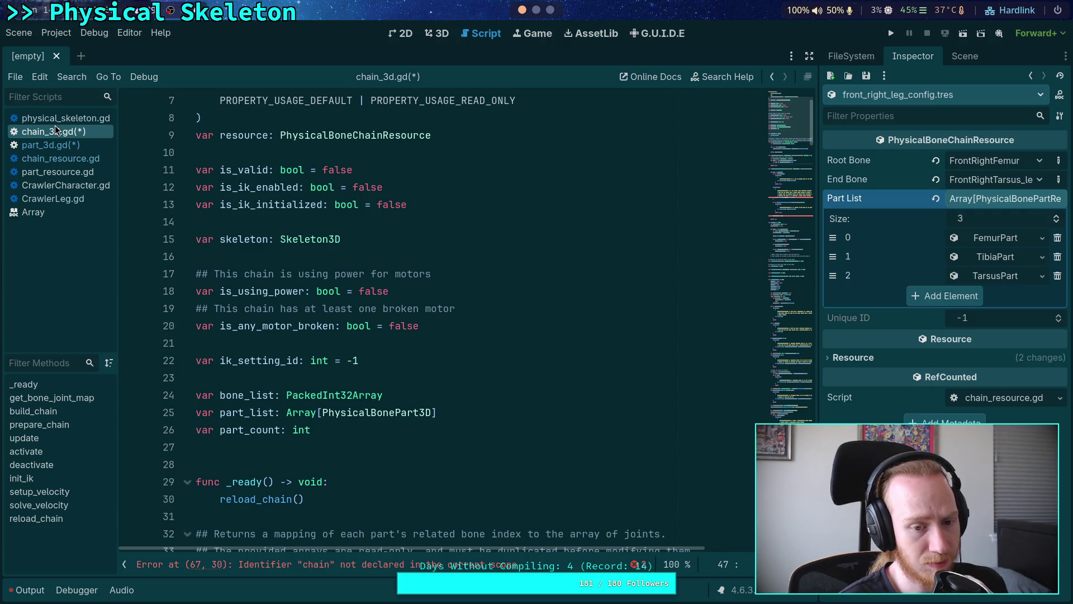
pyautogui.scroll(-3, 397, 300)
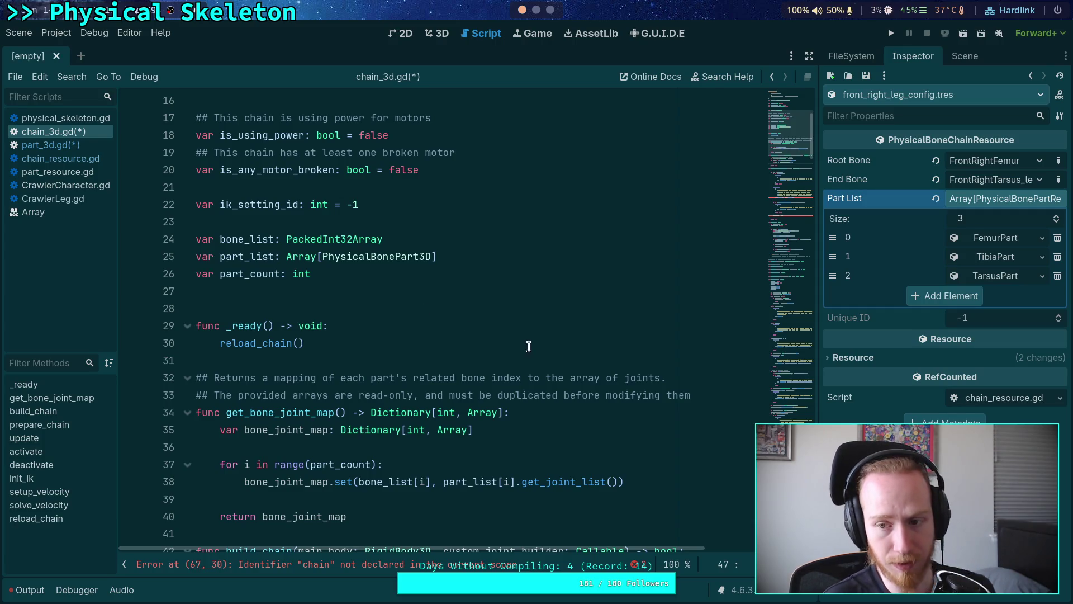
pyautogui.scroll(-6, 516, 343)
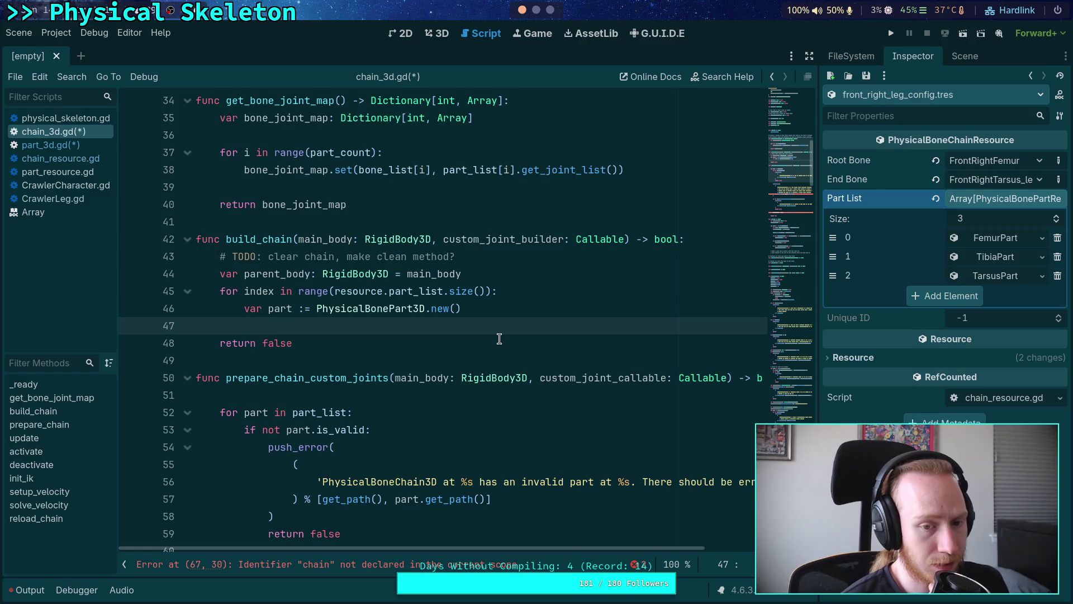
pyautogui.scroll(9, 499, 337)
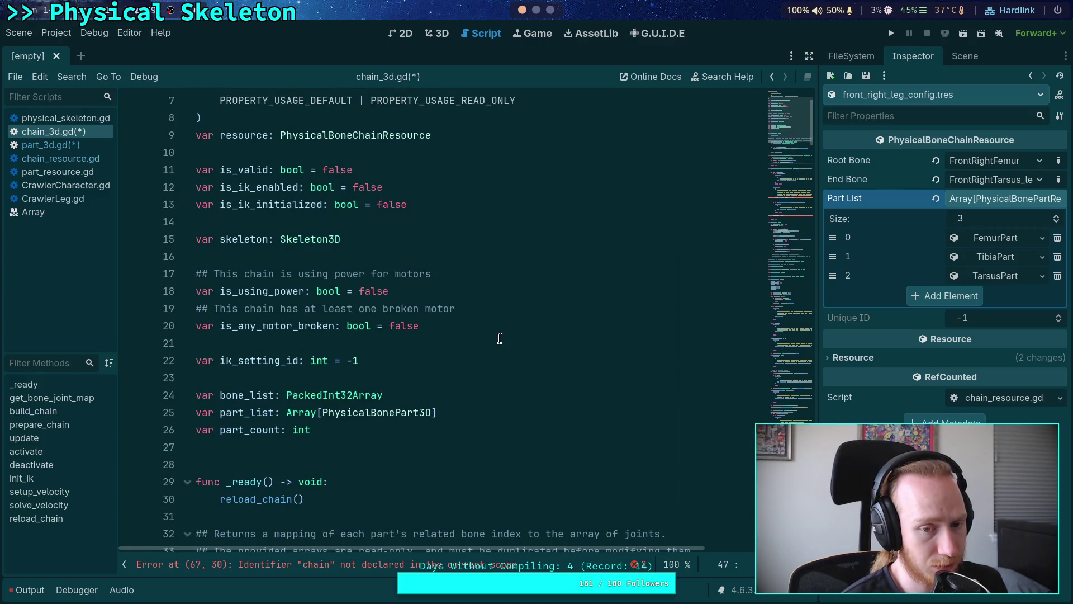
pyautogui.scroll(-4, 499, 338)
pyautogui.scroll(-3, 499, 338)
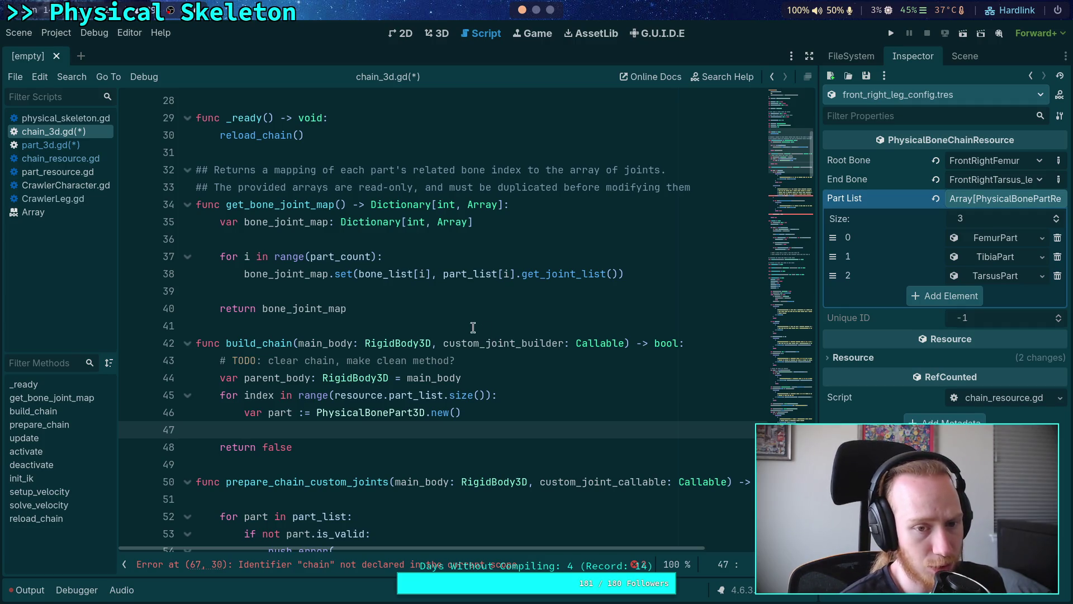
pyautogui.moveTo(303, 258)
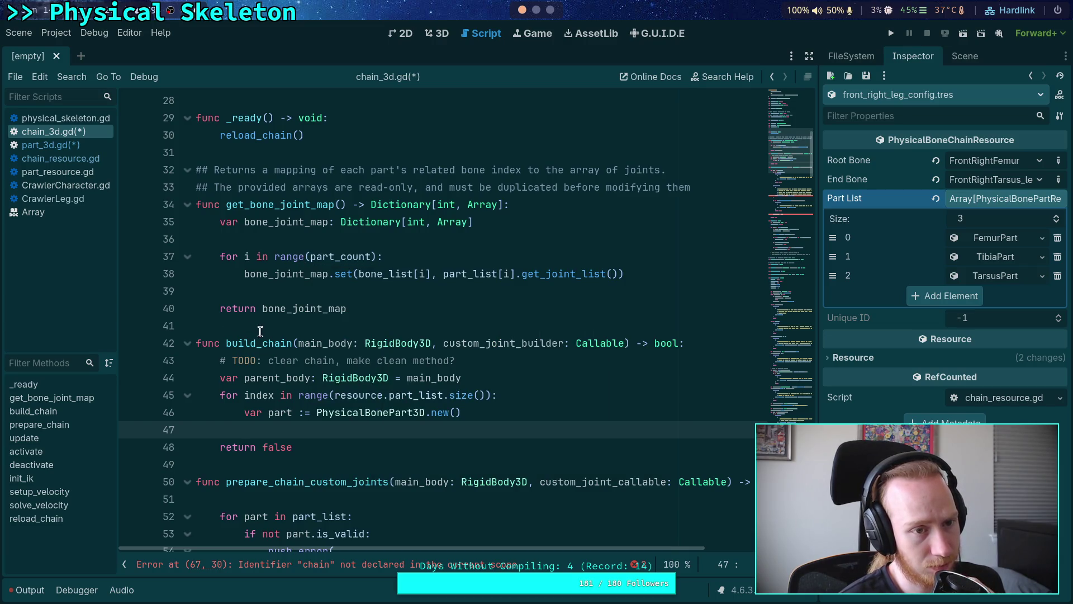
pyautogui.doubleClick(308, 343)
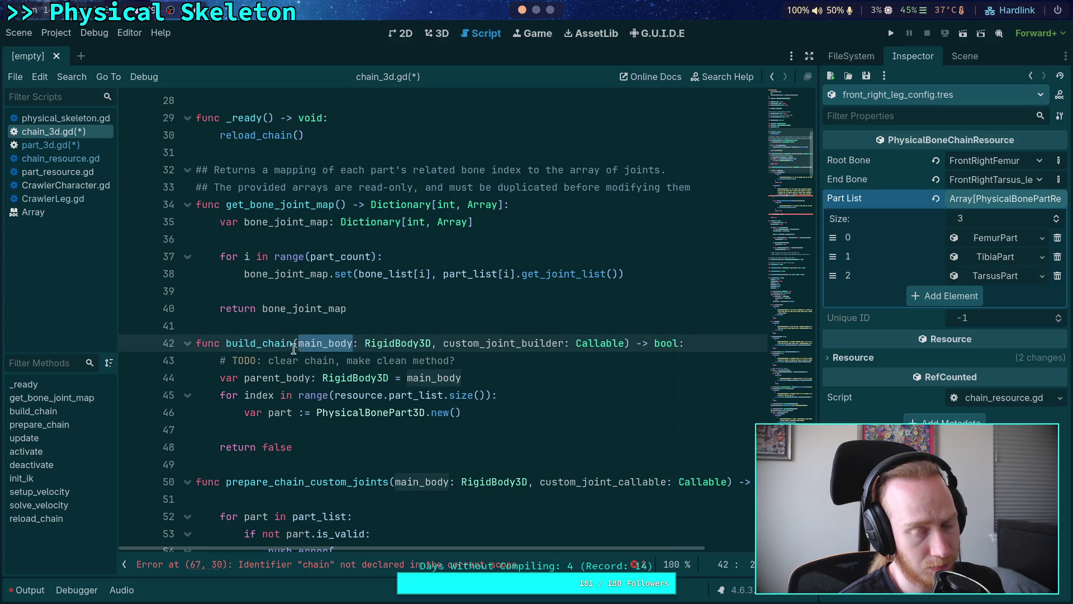
pyautogui.click(300, 342)
pyautogui.moveTo(415, 378)
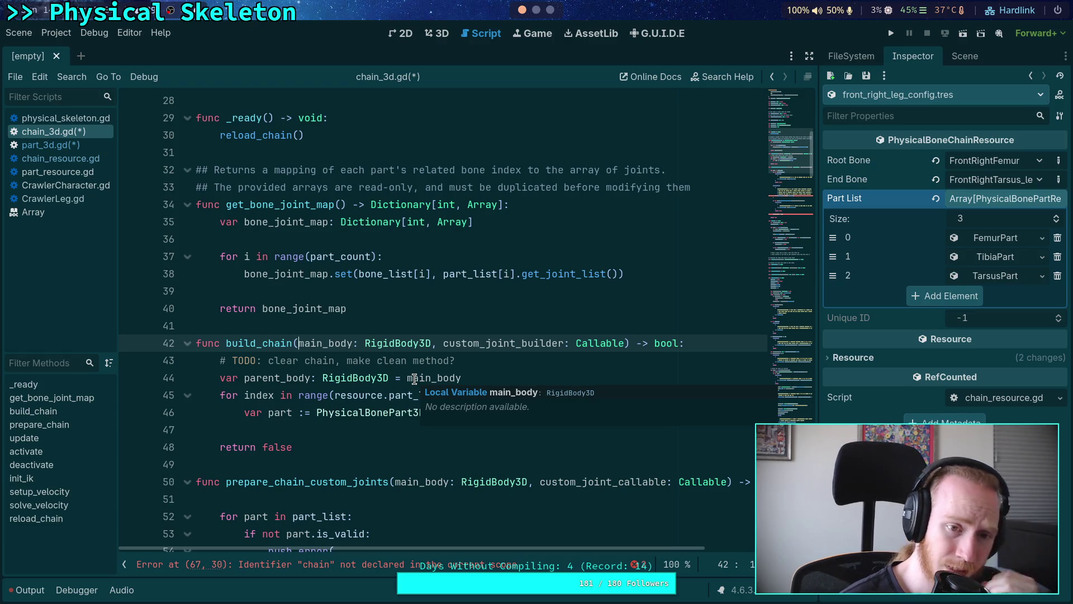
pyautogui.scroll(3, 414, 379)
pyautogui.scroll(5, 414, 378)
pyautogui.click(251, 240)
pyautogui.scroll(-20, 496, 381)
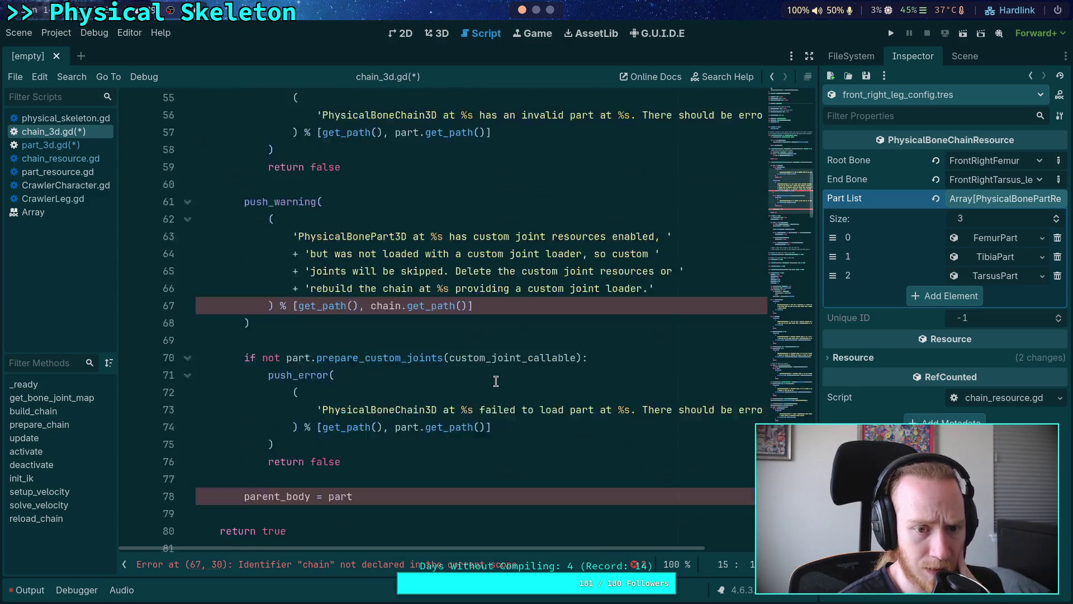
pyautogui.scroll(-2, 496, 381)
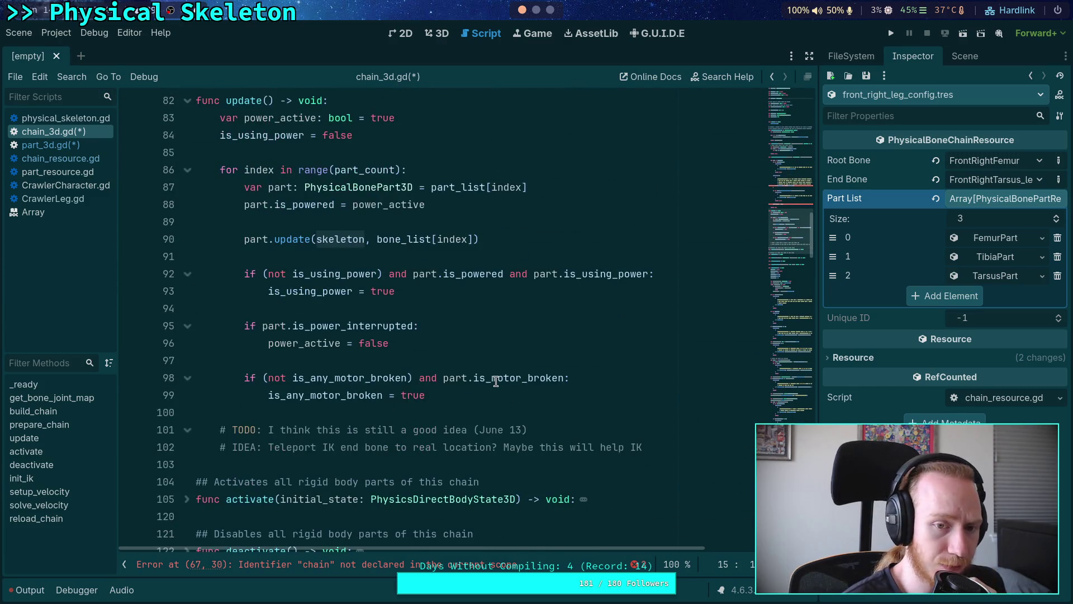
pyautogui.scroll(-6, 496, 381)
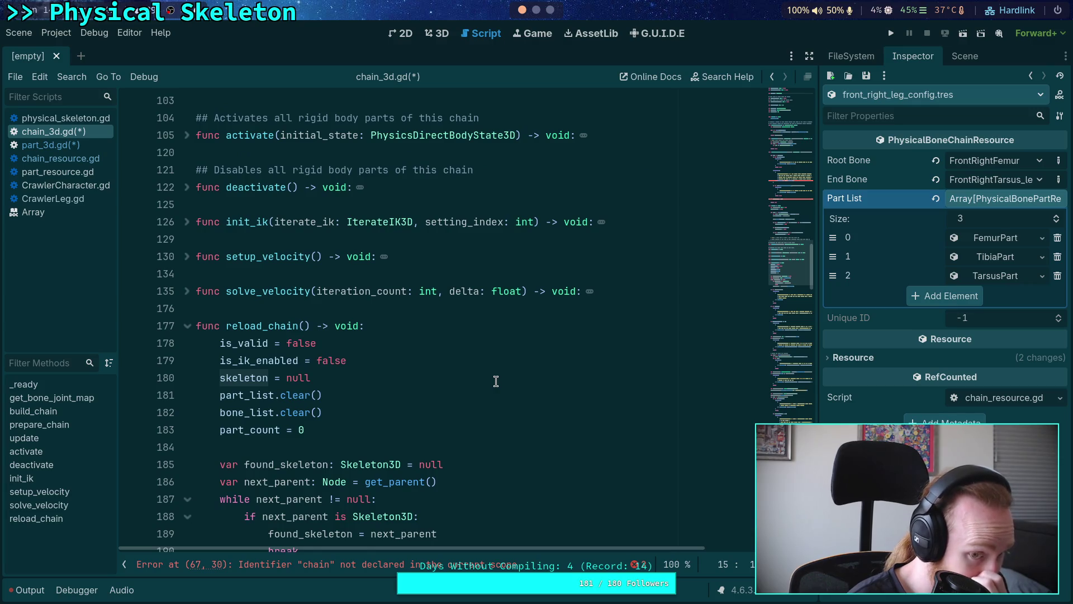
pyautogui.scroll(20, 495, 381)
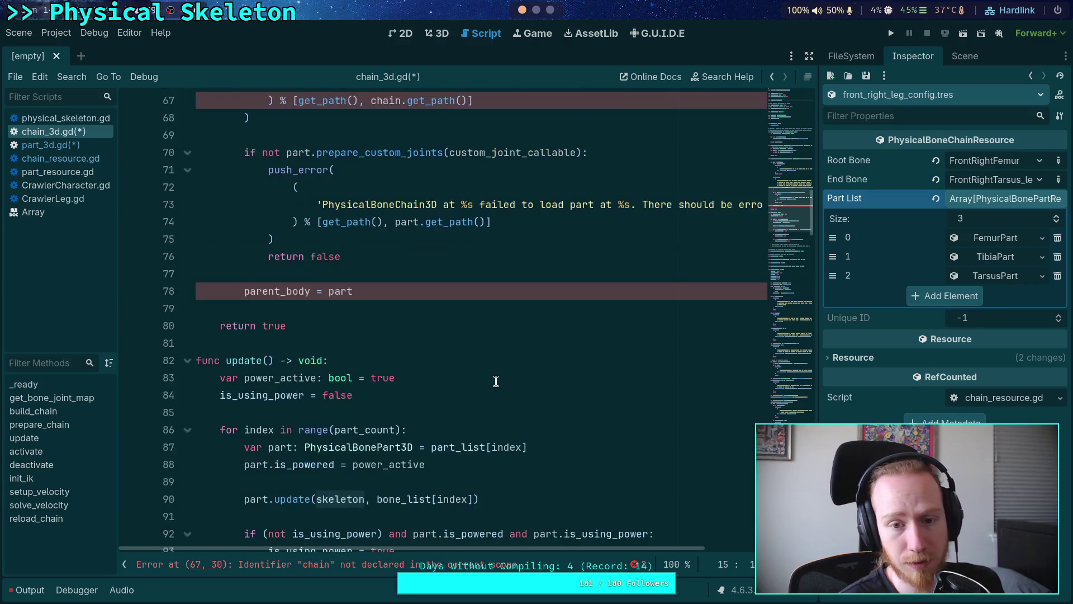
pyautogui.scroll(2, 496, 381)
# Add an 'if not skeleton:' guard with '# TODO: error' and return false at build_chain's start.
pyautogui.click(688, 395)
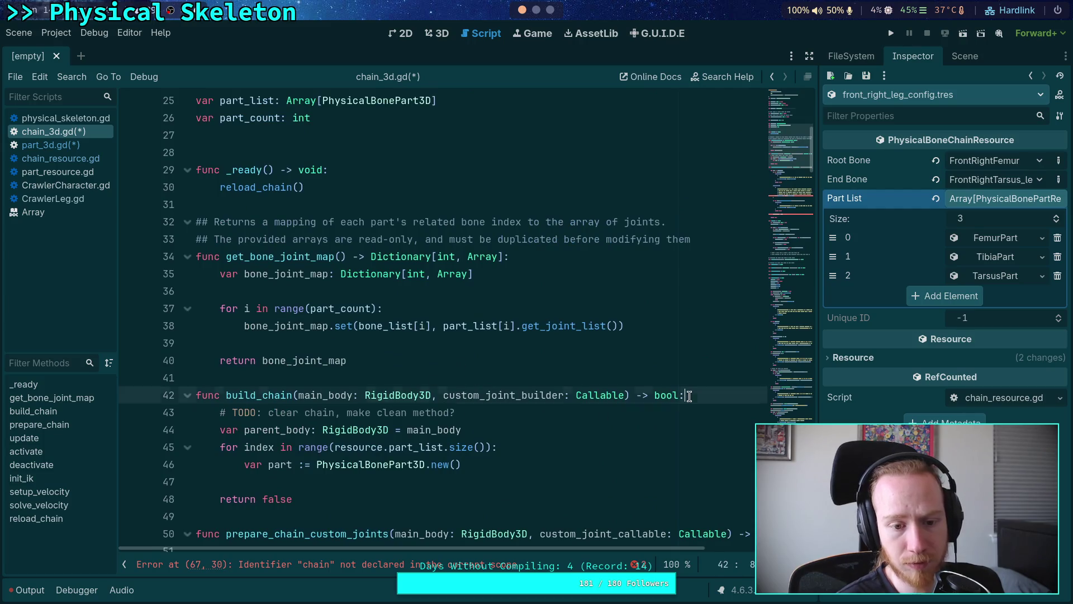
pyautogui.press('Down')
pyautogui.press('Return')
pyautogui.press('Return')
pyautogui.press('Return')
pyautogui.press('Up')
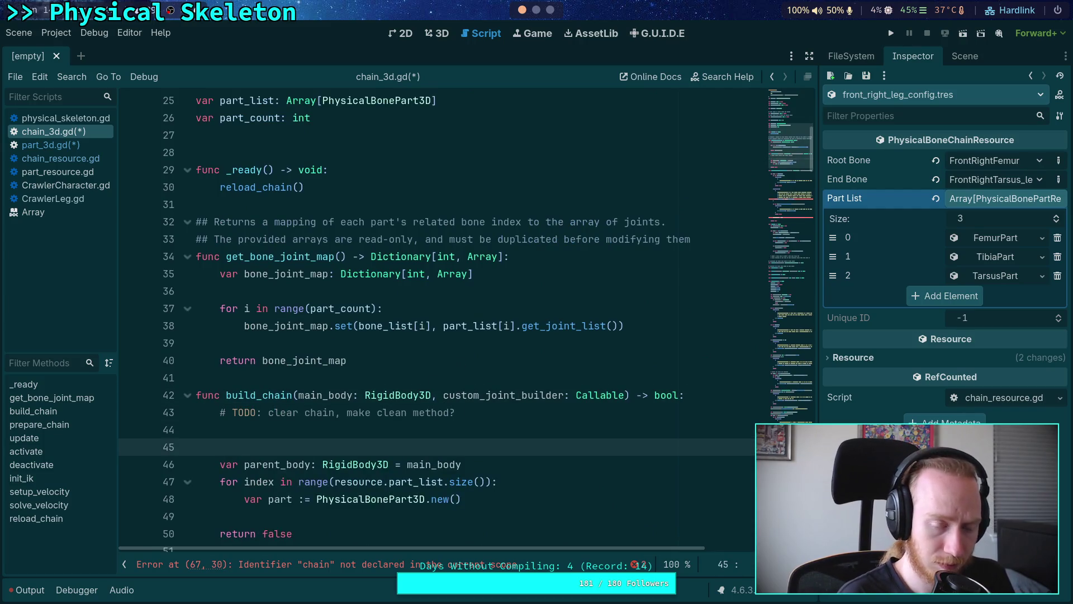
pyautogui.write('if not skeleton:')
pyautogui.press('Return')
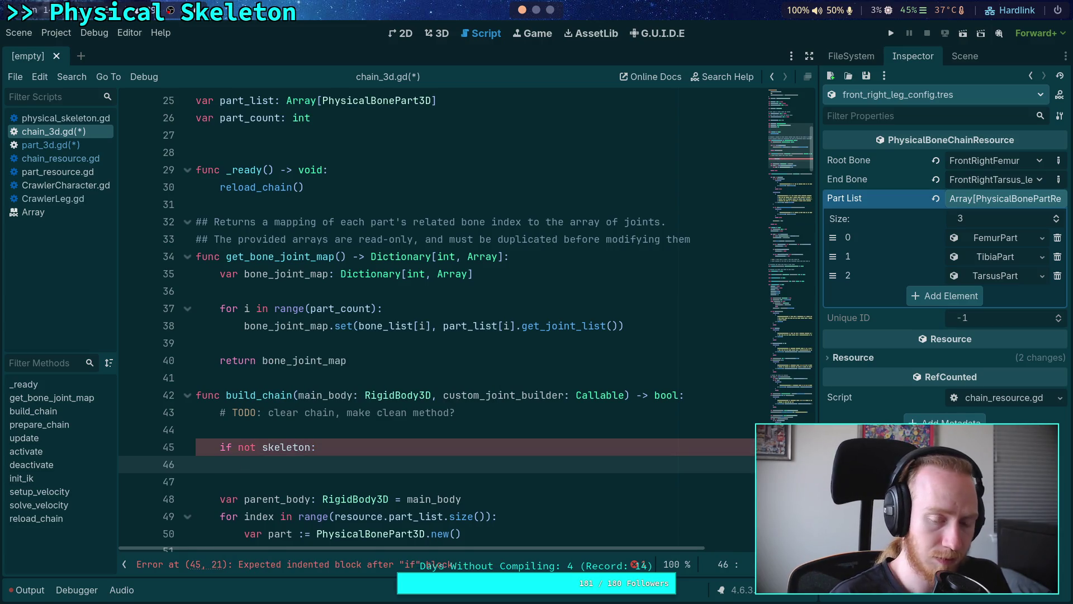
pyautogui.scroll(-3, 617, 386)
pyautogui.write('$')
pyautogui.press('BackSpace')
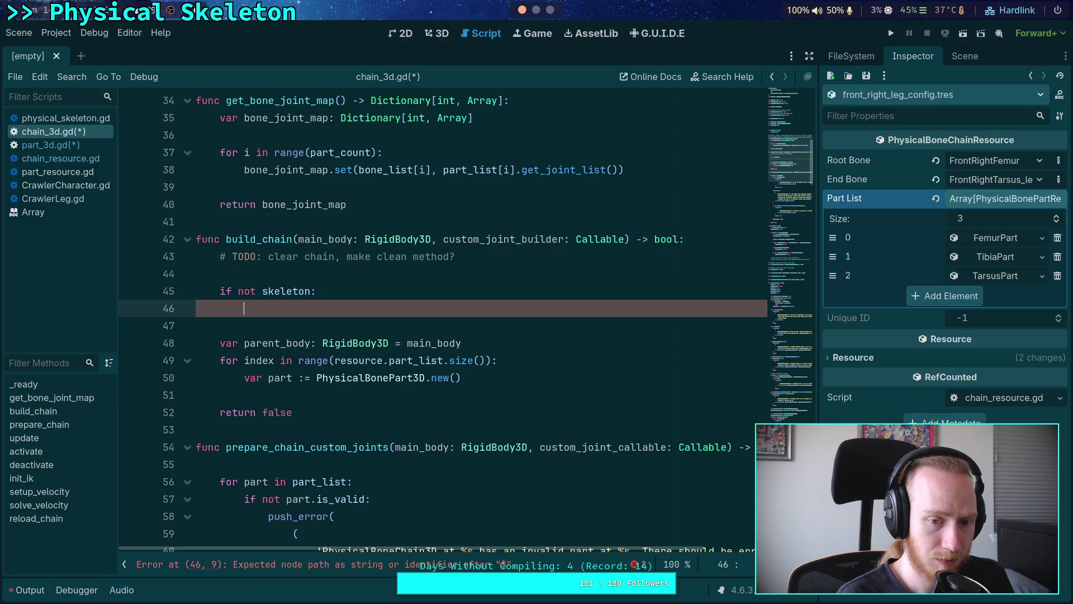
pyautogui.write('# TODO: error')
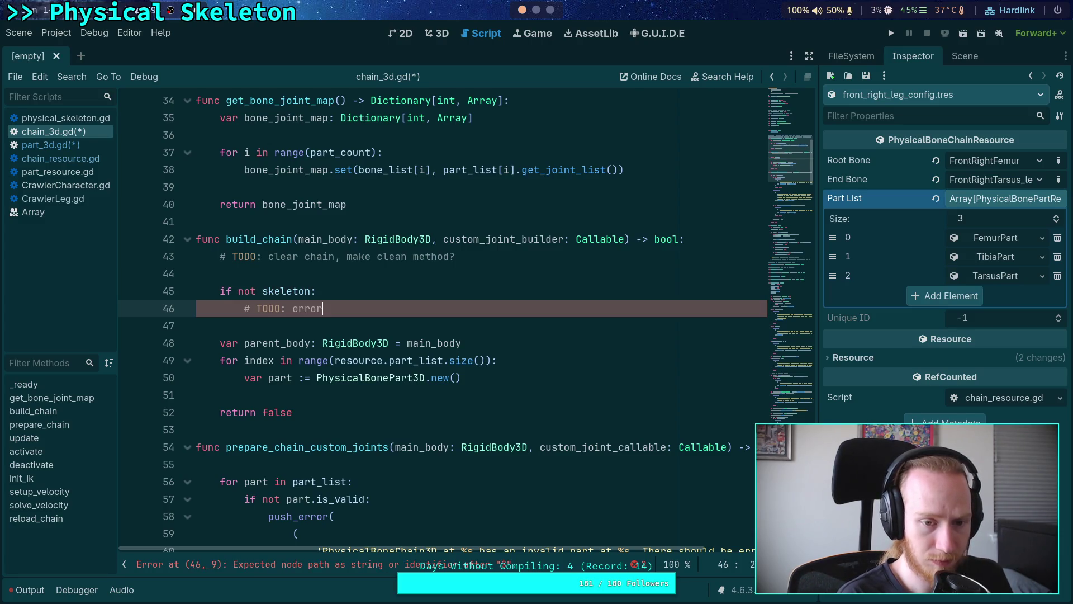
pyautogui.press('Return')
pyautogui.write('return false')
pyautogui.click(535, 394)
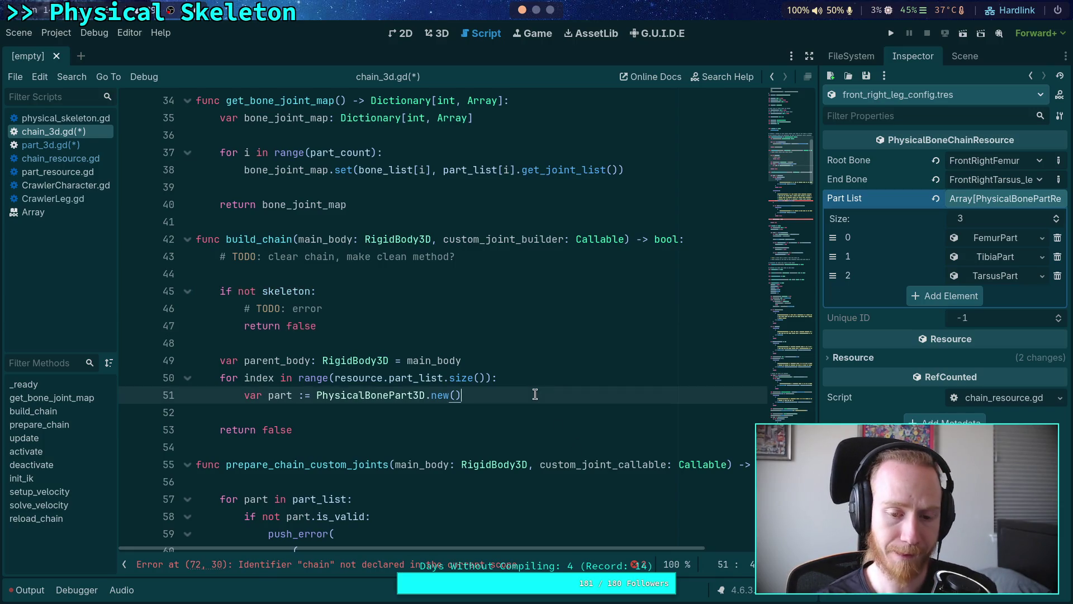
pyautogui.click(421, 337)
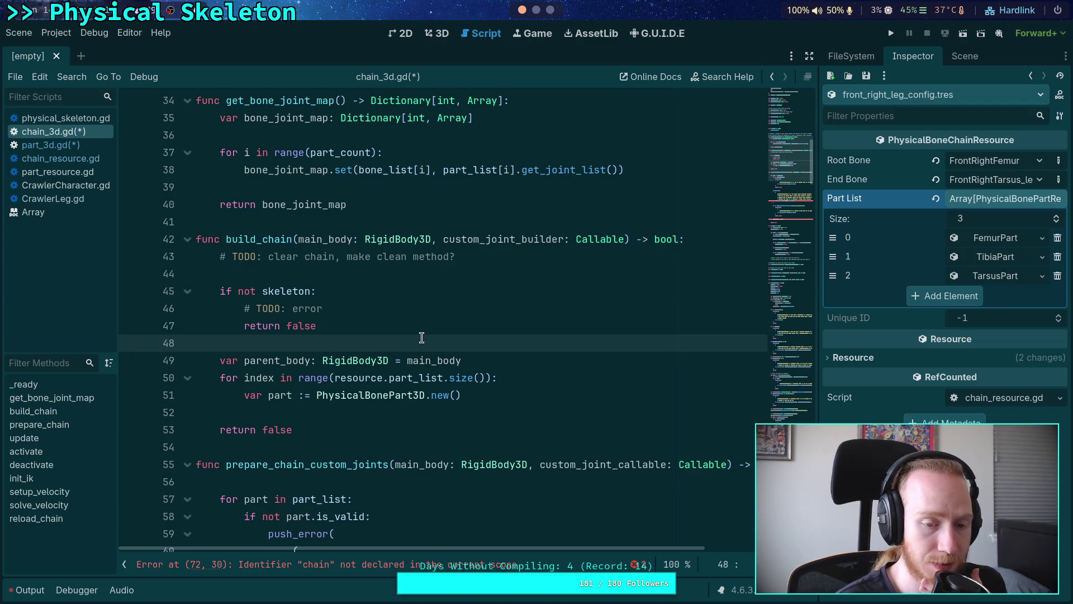
# Insert blank line 49 after the skeleton check and leave a bare 'var' declaration there.
pyautogui.press('Return')
pyautogui.press('Return')
pyautogui.press('Up')
pyautogui.write('var ')
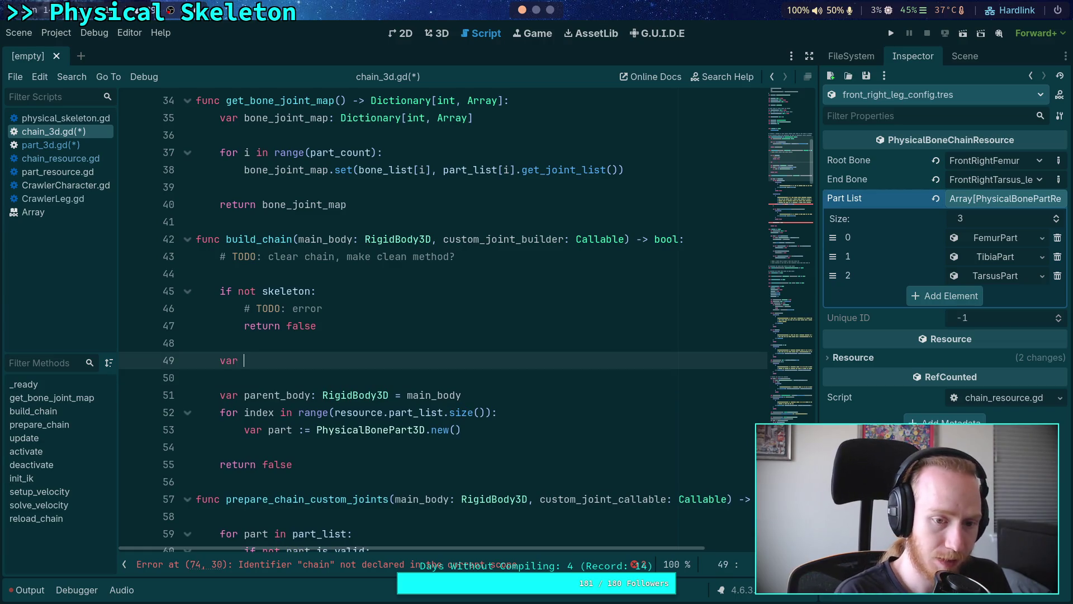
pyautogui.write('bone_list')
pyautogui.press('BackSpace')
pyautogui.press('BackSpace')
pyautogui.press('BackSpace')
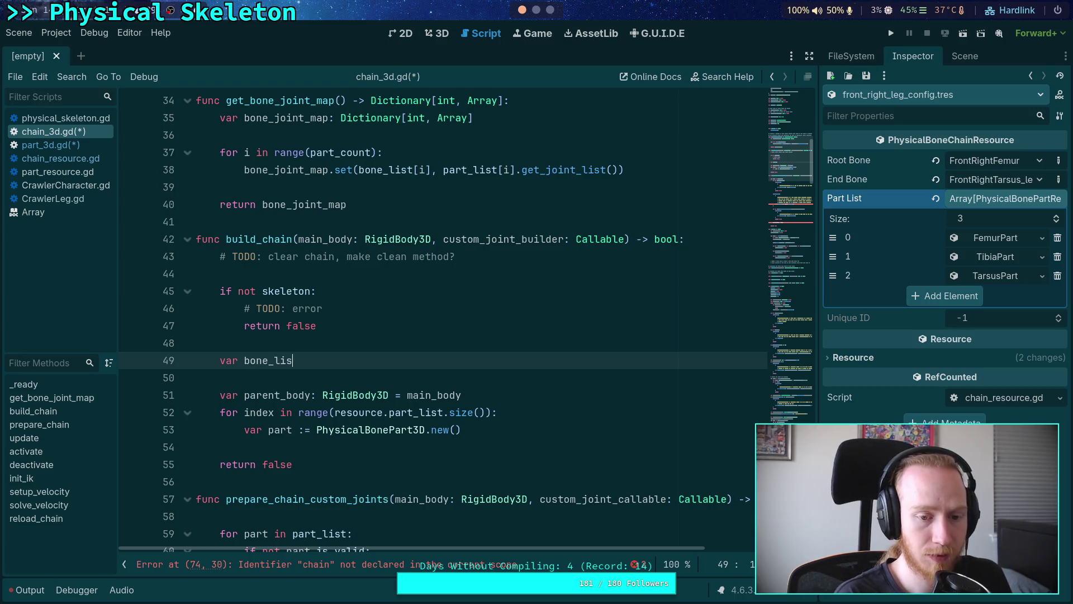
pyautogui.press('BackSpace')
pyautogui.press('BackSpace')
pyautogui.press('BackSpace')
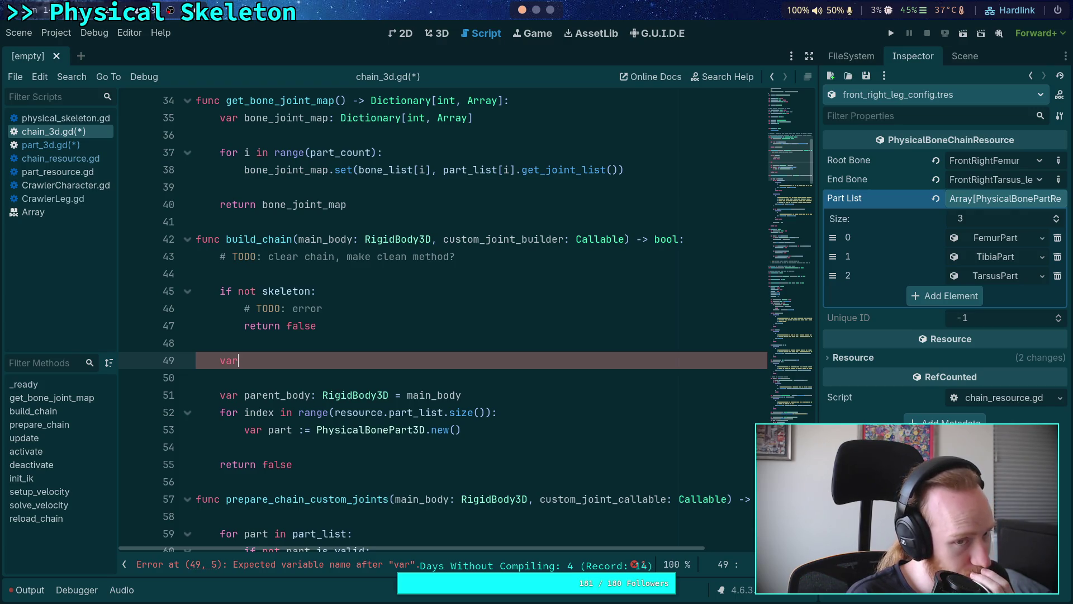
pyautogui.scroll(-15, 428, 389)
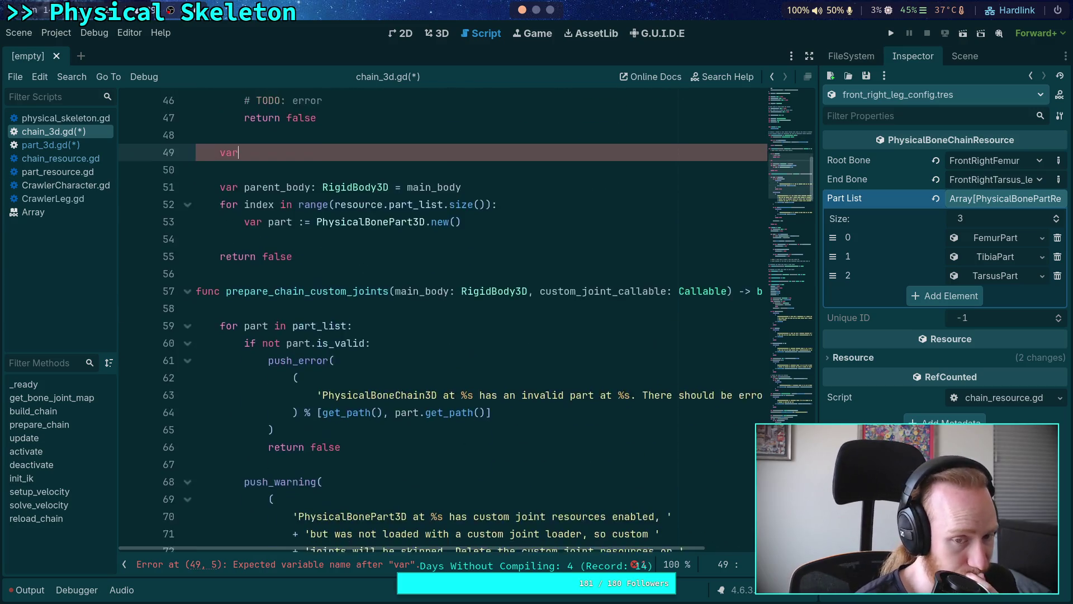
pyautogui.scroll(-17, 427, 389)
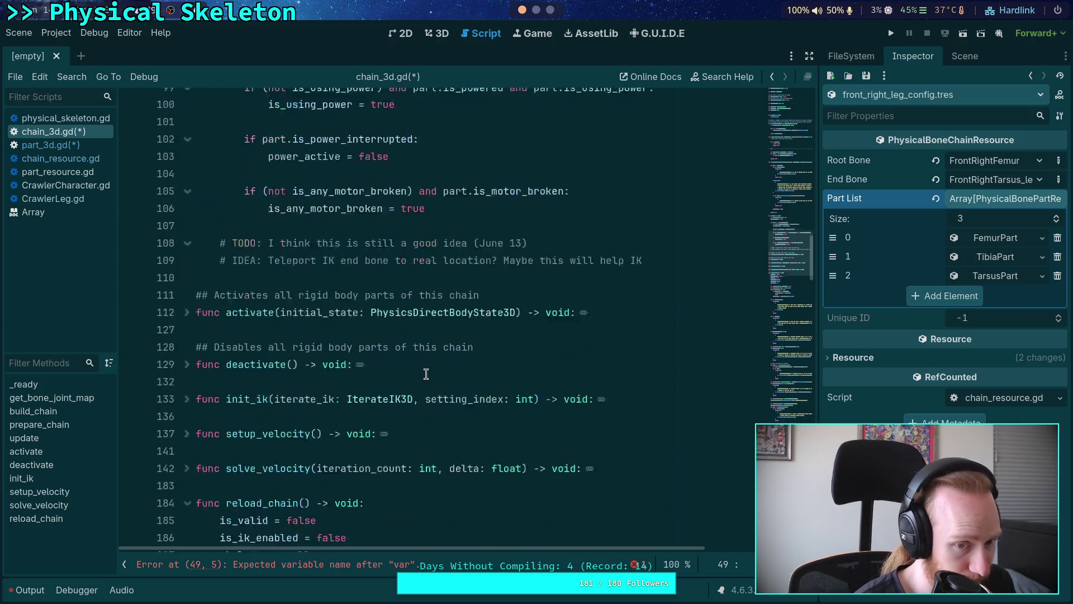
pyautogui.scroll(-2, 312, 363)
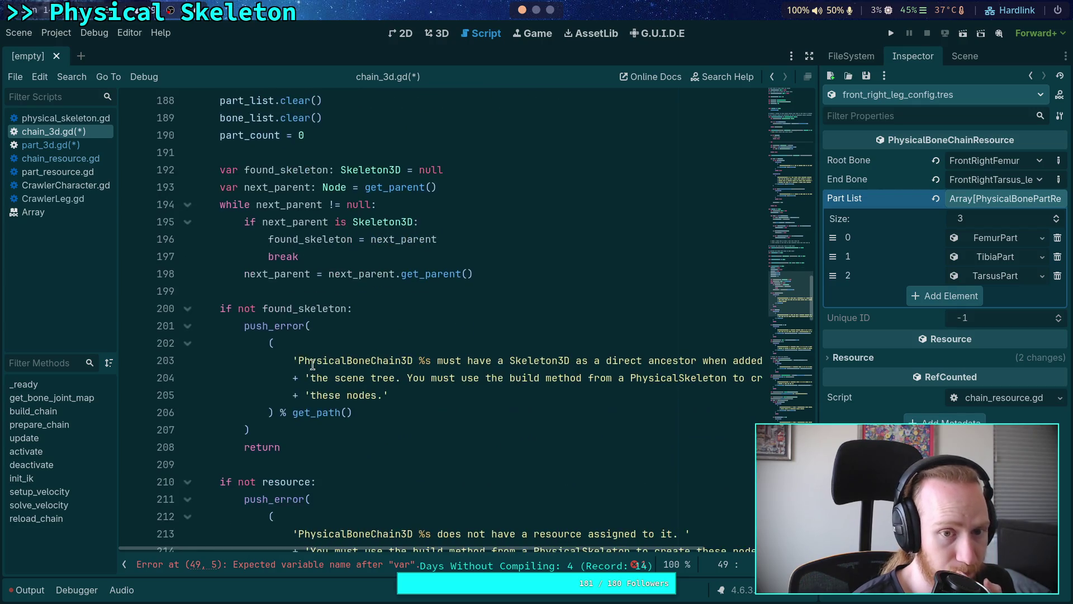
pyautogui.doubleClick(251, 115)
pyautogui.scroll(-18, 400, 356)
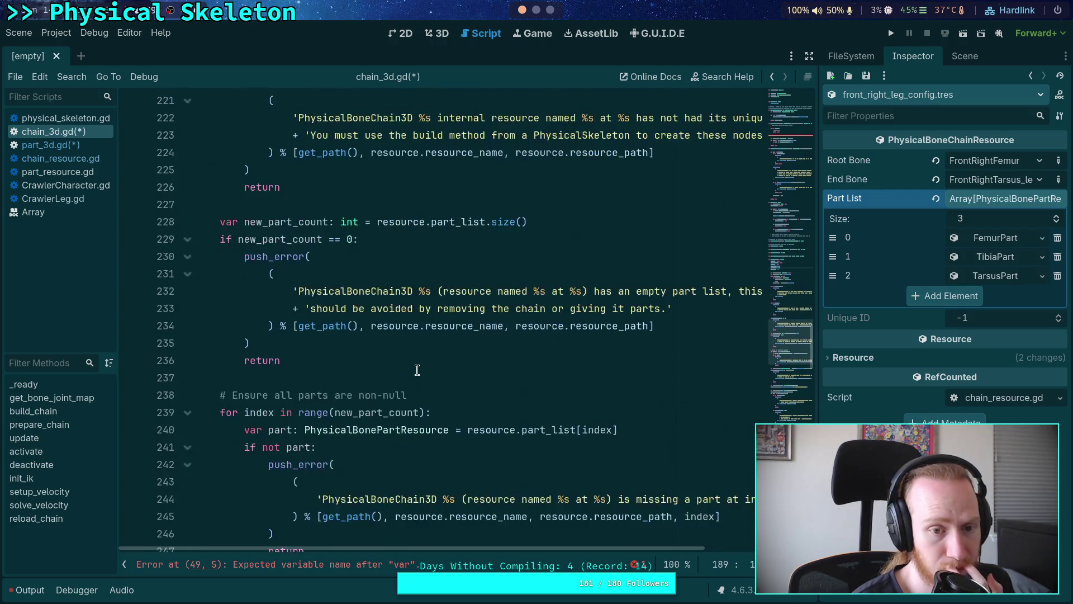
pyautogui.scroll(-14, 417, 370)
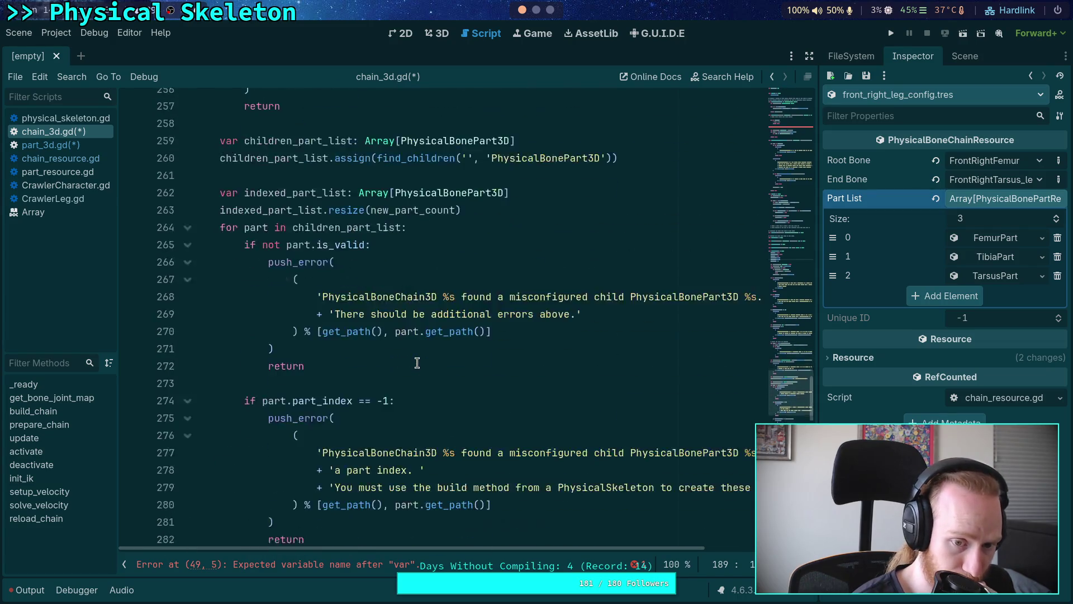
pyautogui.scroll(-8, 417, 363)
pyautogui.doubleClick(319, 377)
pyautogui.scroll(6, 443, 372)
pyautogui.scroll(20, 443, 373)
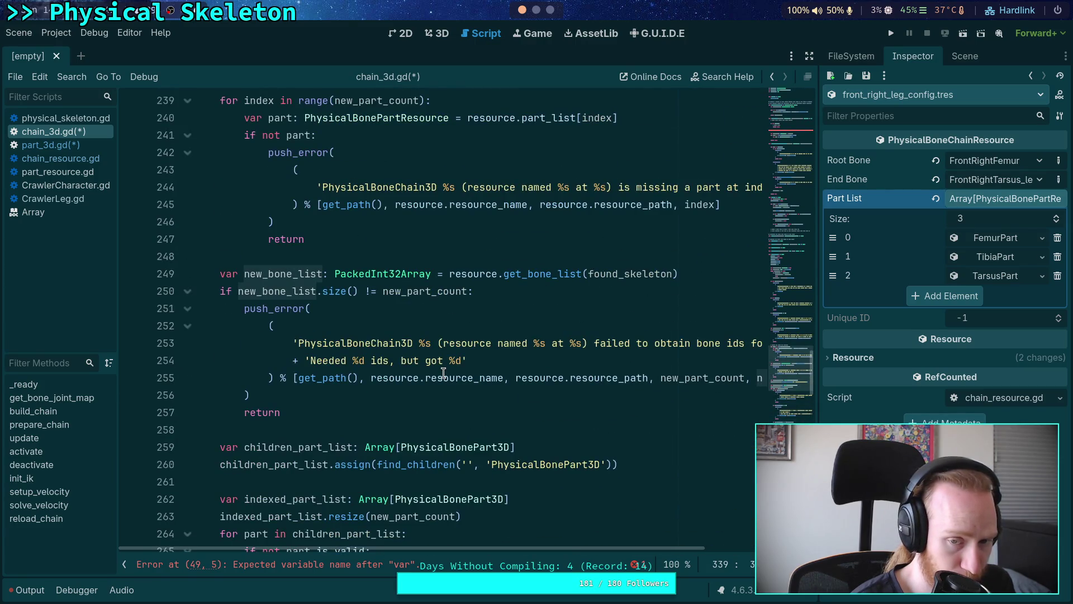
pyautogui.moveTo(441, 375)
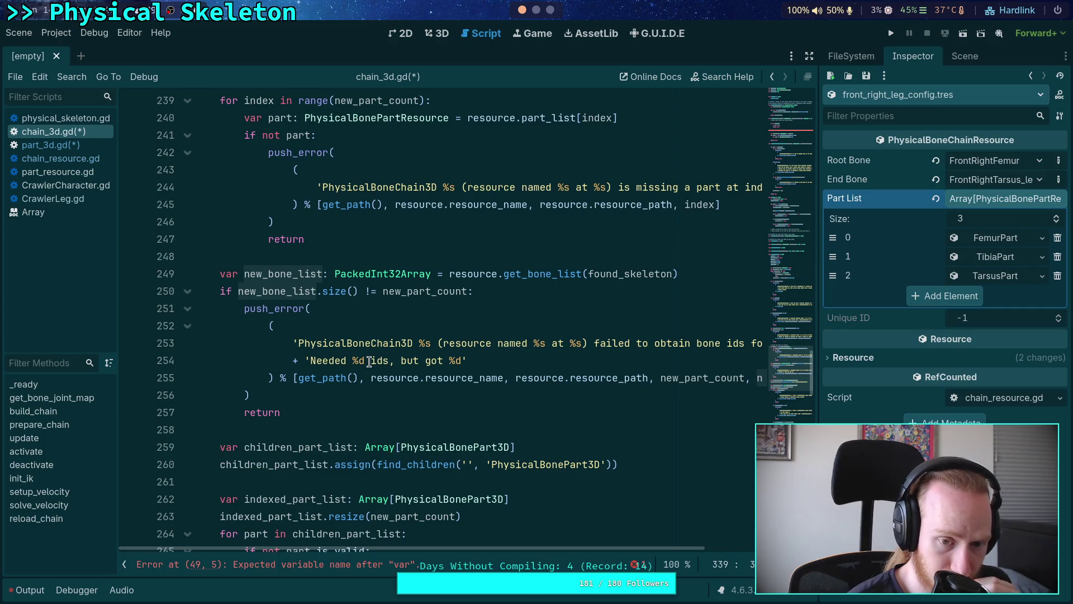
pyautogui.scroll(20, 369, 361)
pyautogui.scroll(15, 369, 362)
pyautogui.scroll(7, 370, 361)
pyautogui.click(319, 359)
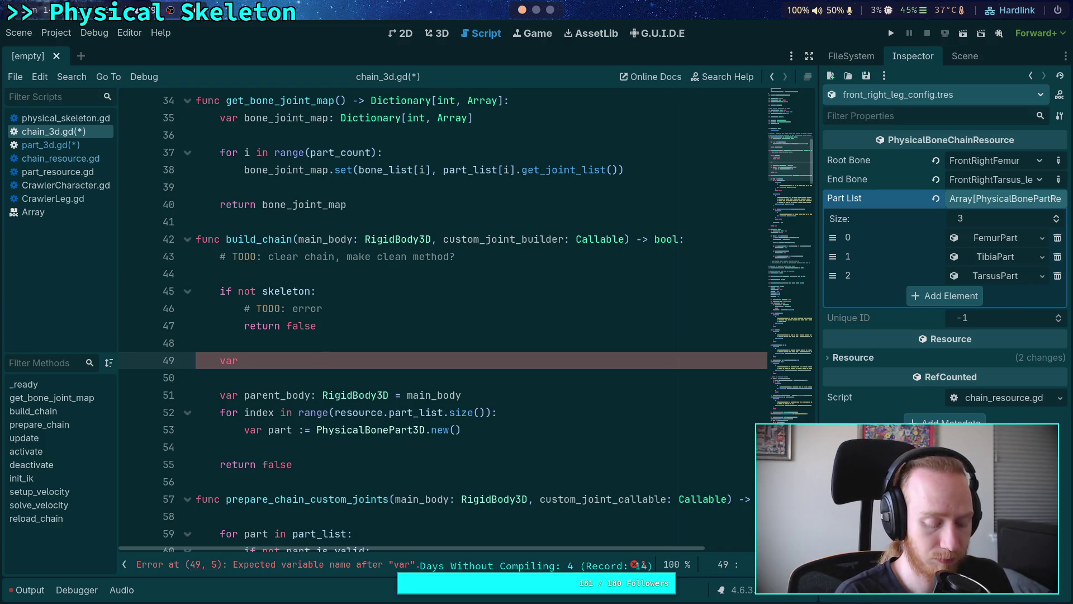
pyautogui.write('build_bone_list:')
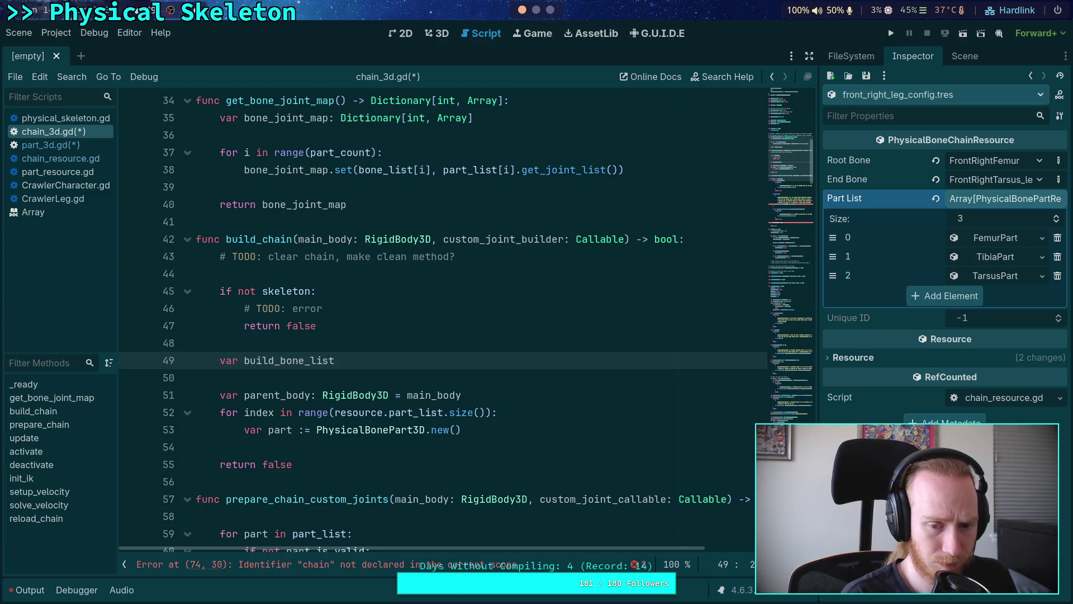
pyautogui.write(' PackedInt')
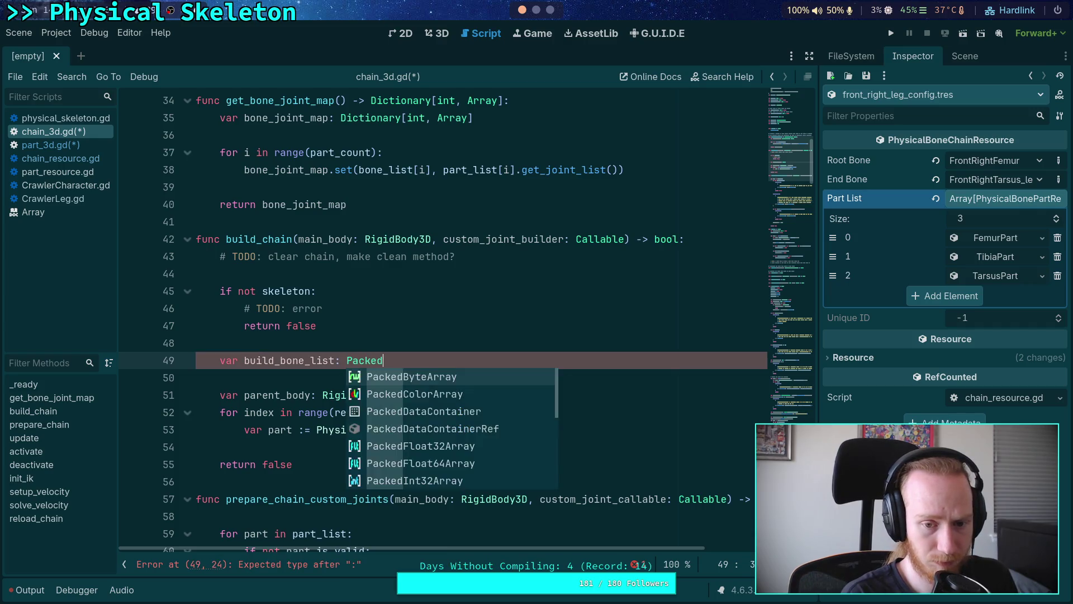
# Complete line 49 as build_bone_list: PackedInt32Array = resource.get_bone_list(skeleton.
pyautogui.press('Return')
pyautogui.write('resource.get_b')
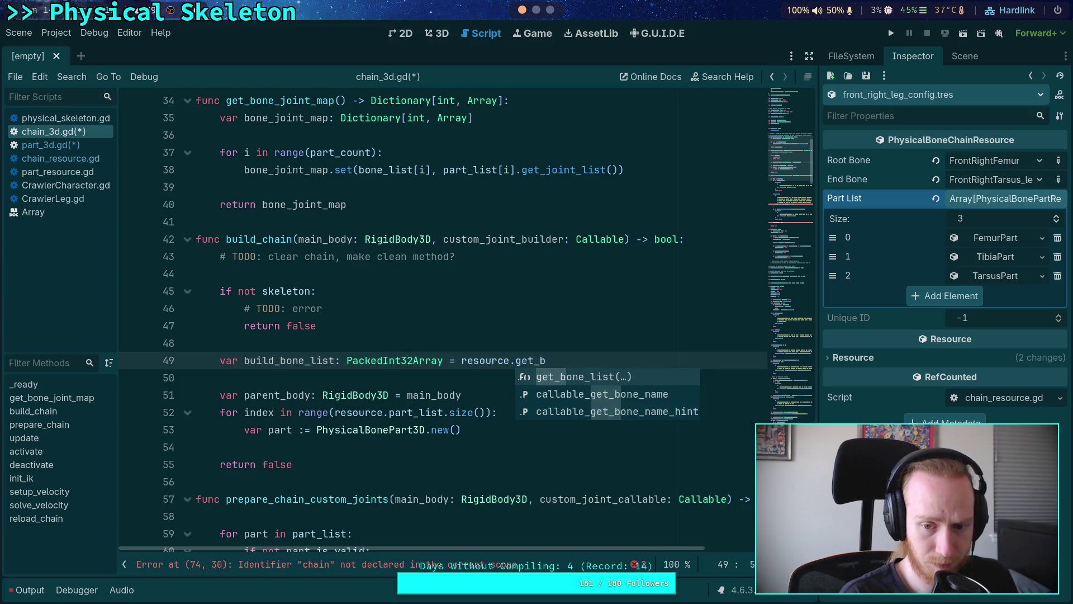
pyautogui.press('Return')
pyautogui.write('skeleton')
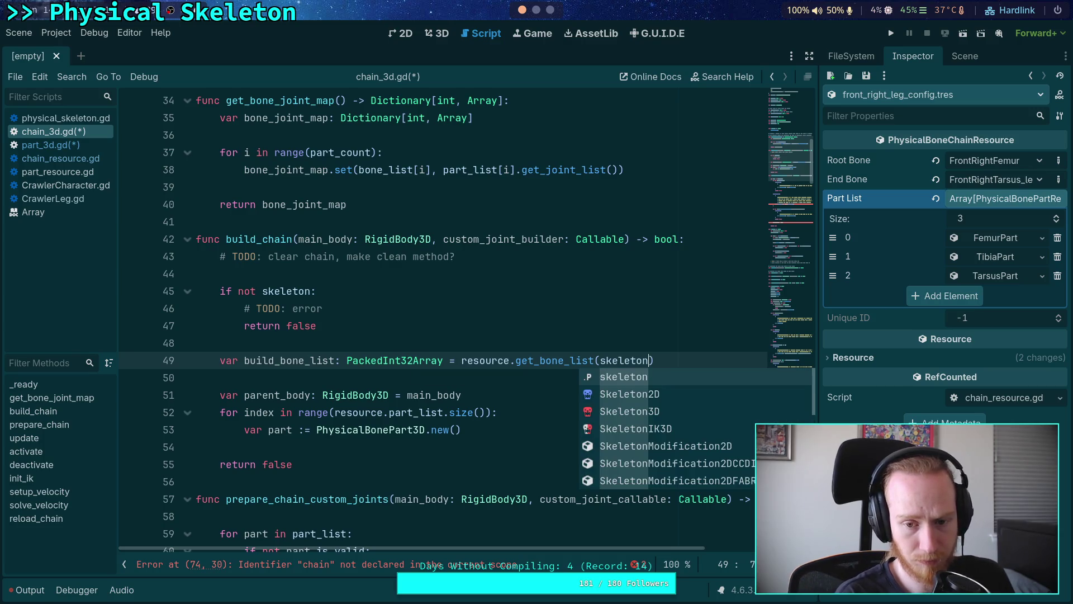
pyautogui.hotkey('ctrl', 'f')
# Search the script for bone_list to jump to the get_bone_list call on line 49.
pyautogui.write('get_oben_')
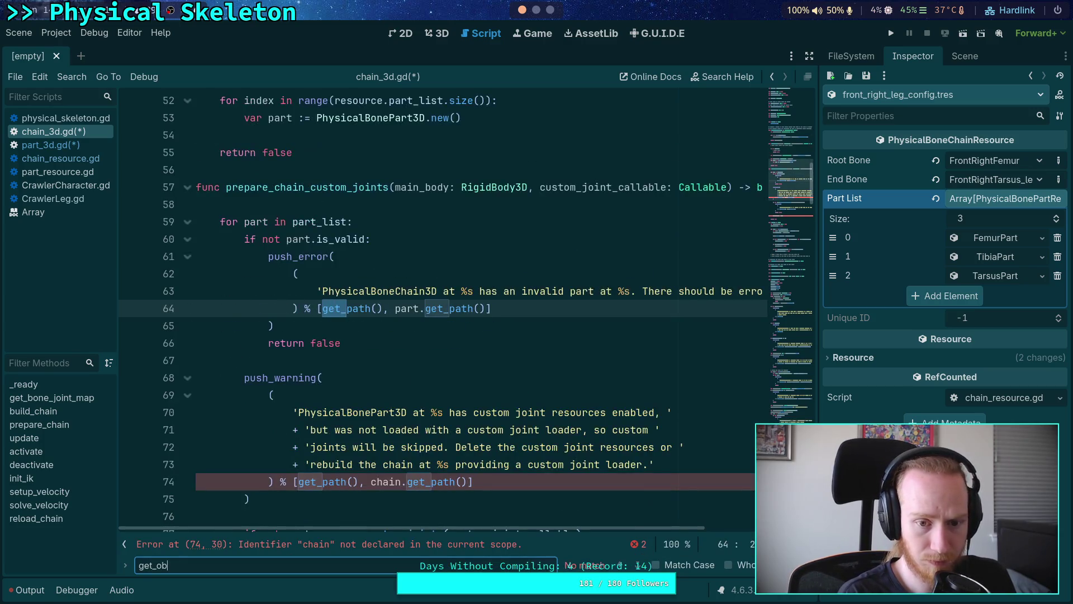
pyautogui.press('BackSpace')
pyautogui.press('BackSpace')
pyautogui.press('BackSpace')
pyautogui.write('bo')
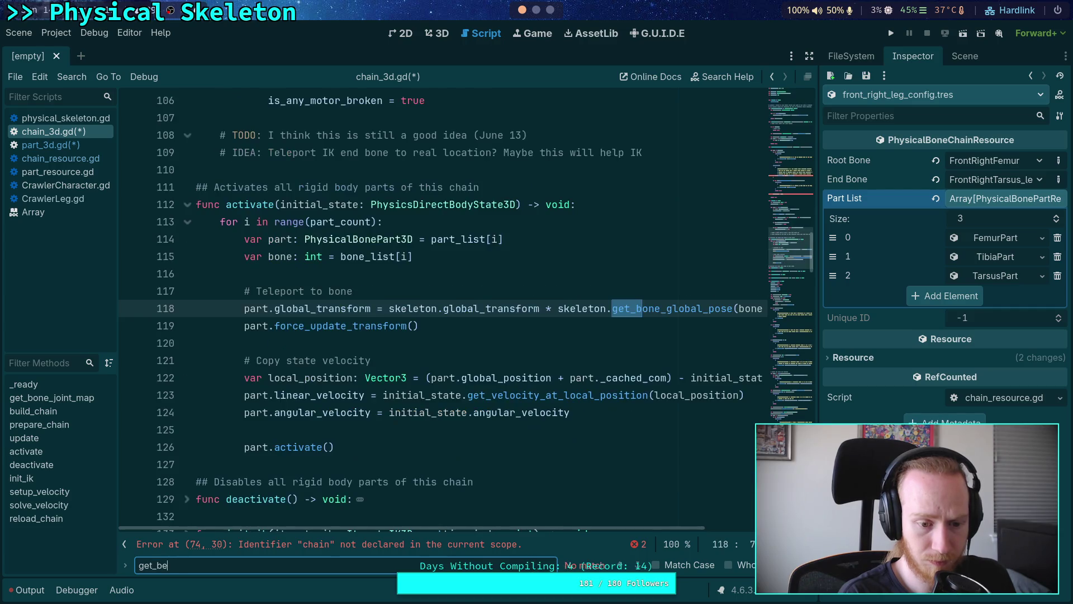
pyautogui.write('ne_list')
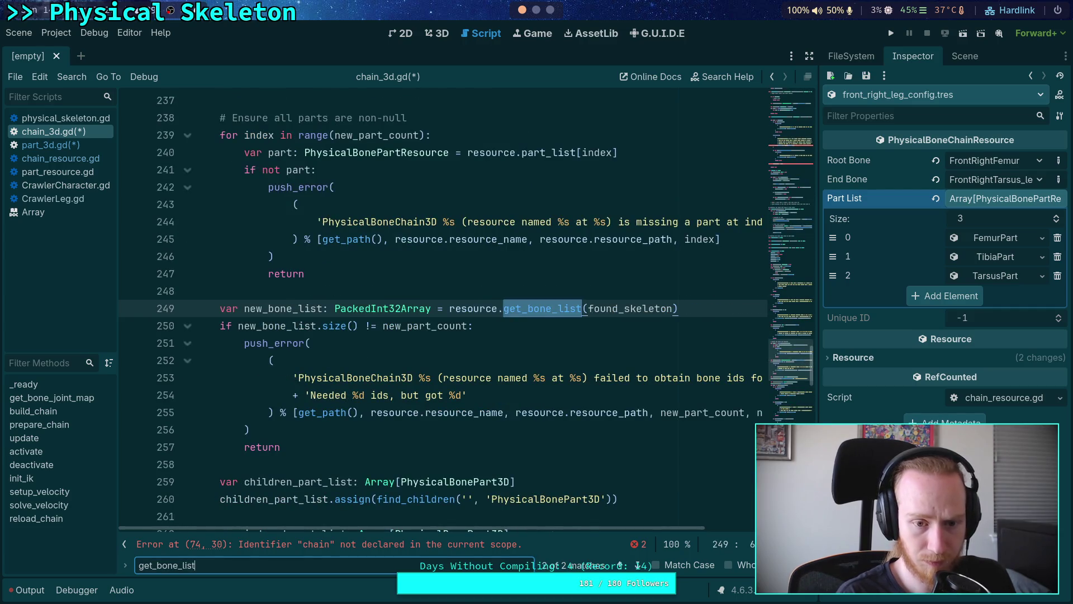
pyautogui.press('Return')
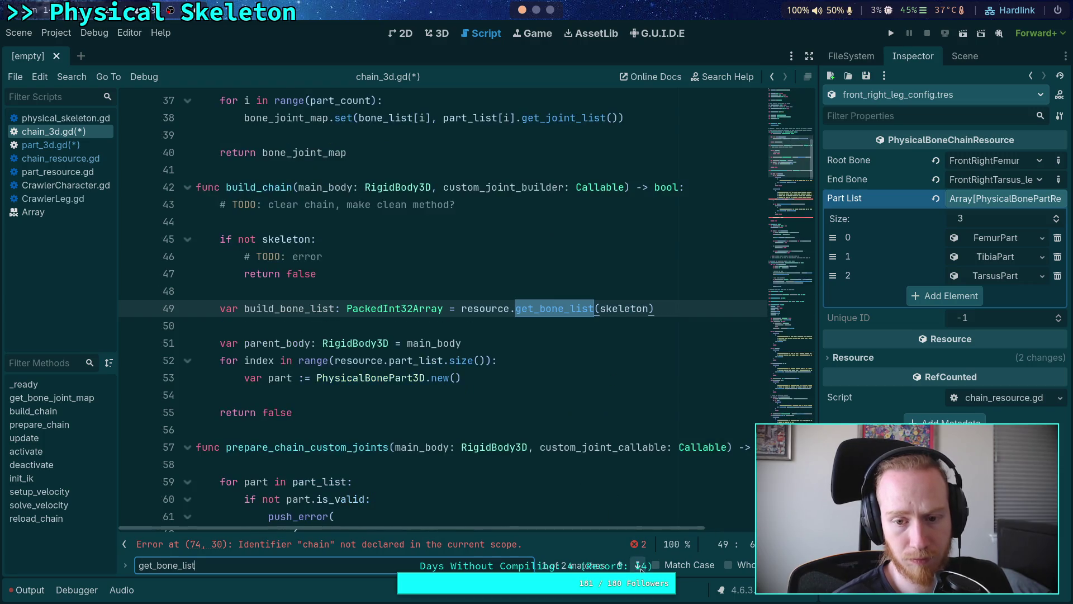
pyautogui.press('Escape')
# Add a new indented line in the loop after the PhysicalBonePart3D.new() line.
pyautogui.click(690, 305)
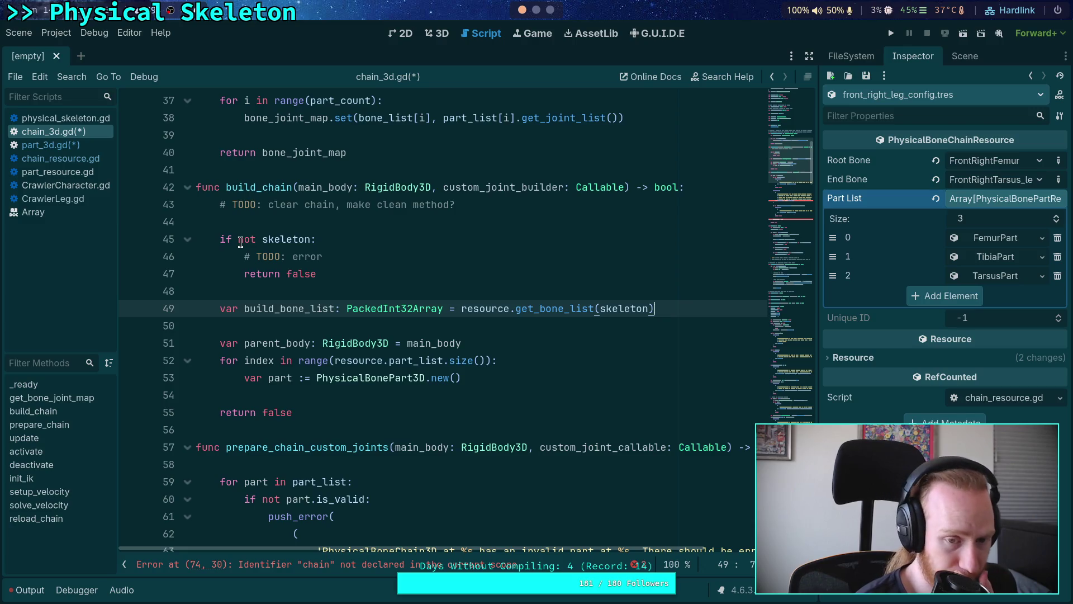
pyautogui.click(502, 378)
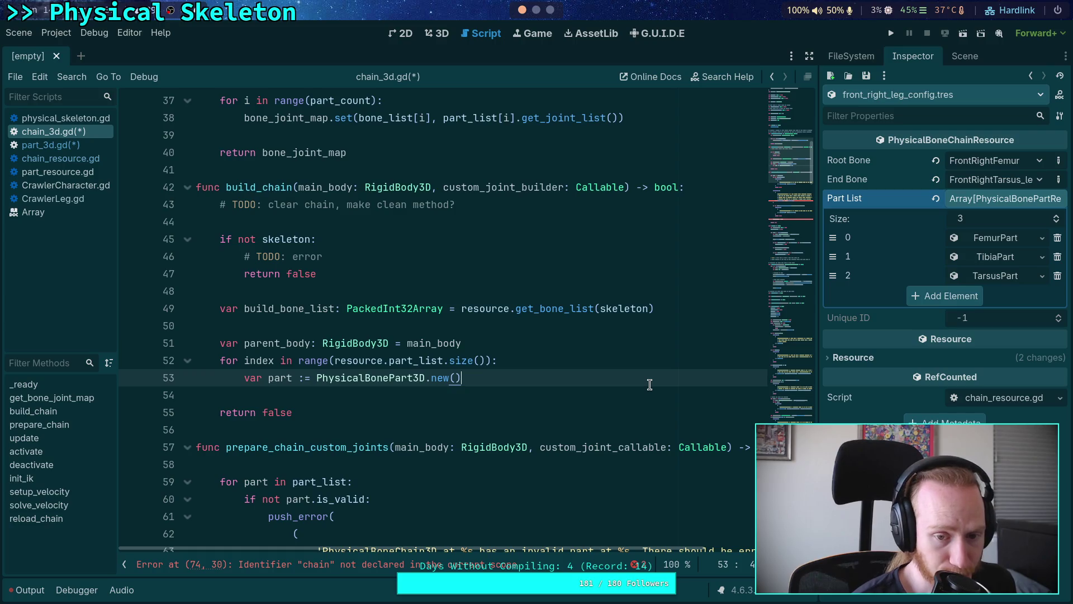
pyautogui.press('Return')
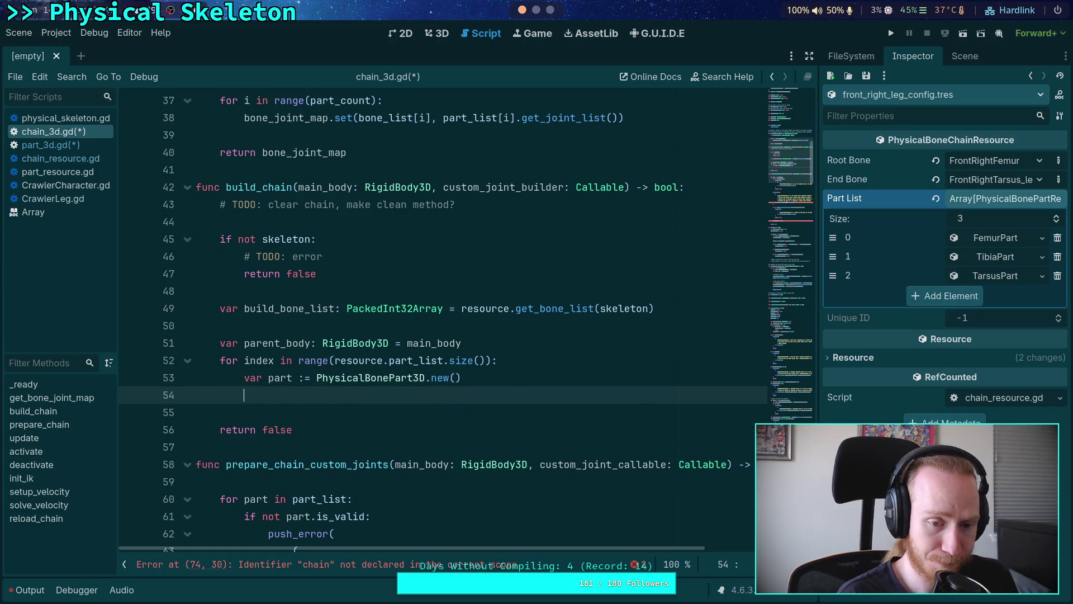
# Declare bone_xform: Transform3D = skeleton.global_transform * skeleton.get_bone_global_pose(build_bone_list[index]).
pyautogui.write('var bo')
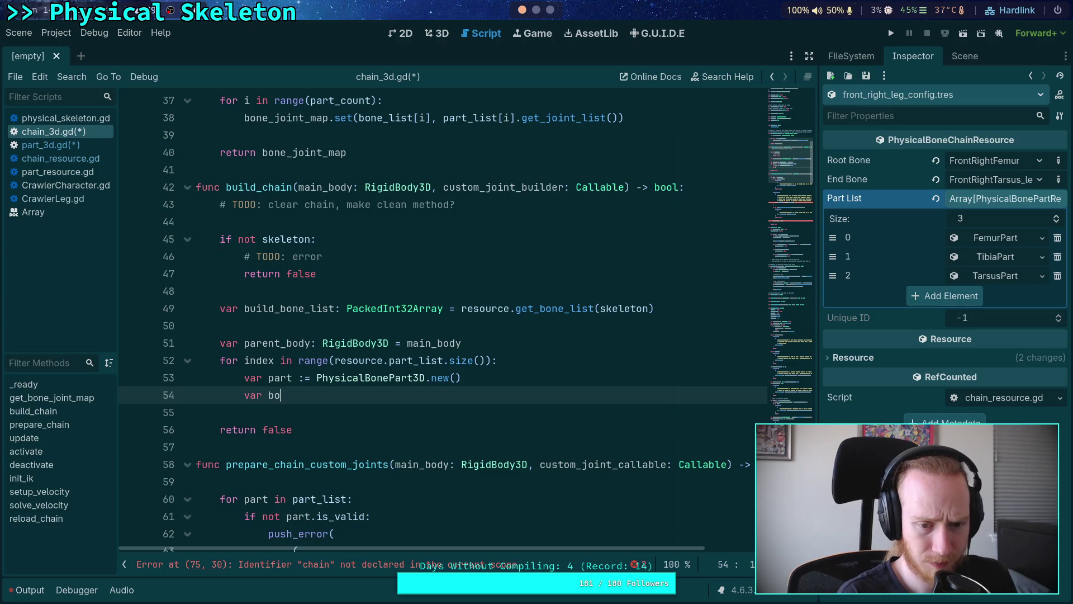
pyautogui.write('ne_xform: ')
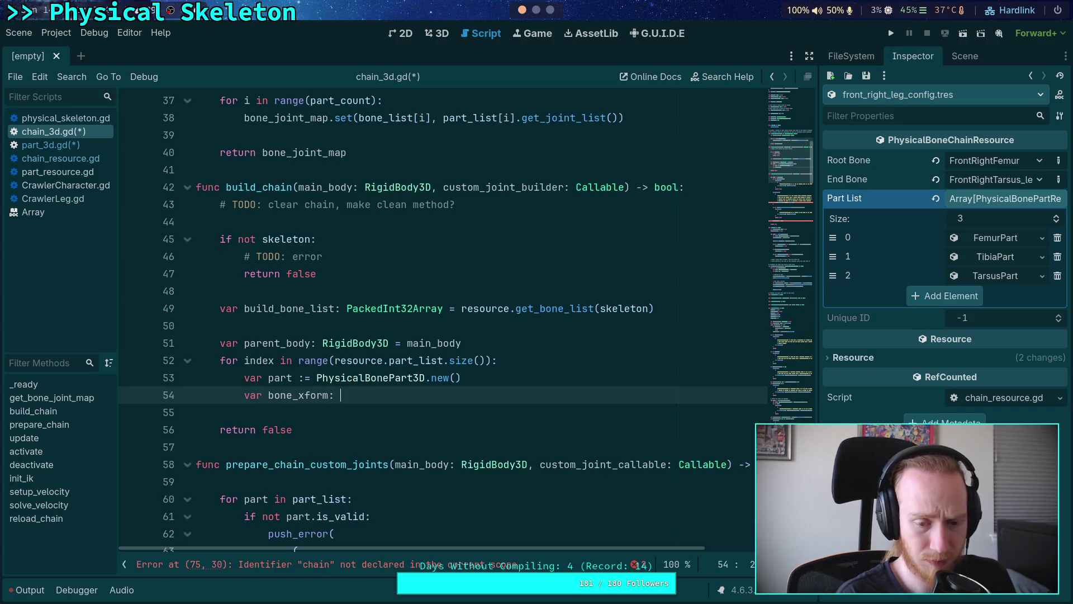
pyautogui.write('Transform3D = skeleton.')
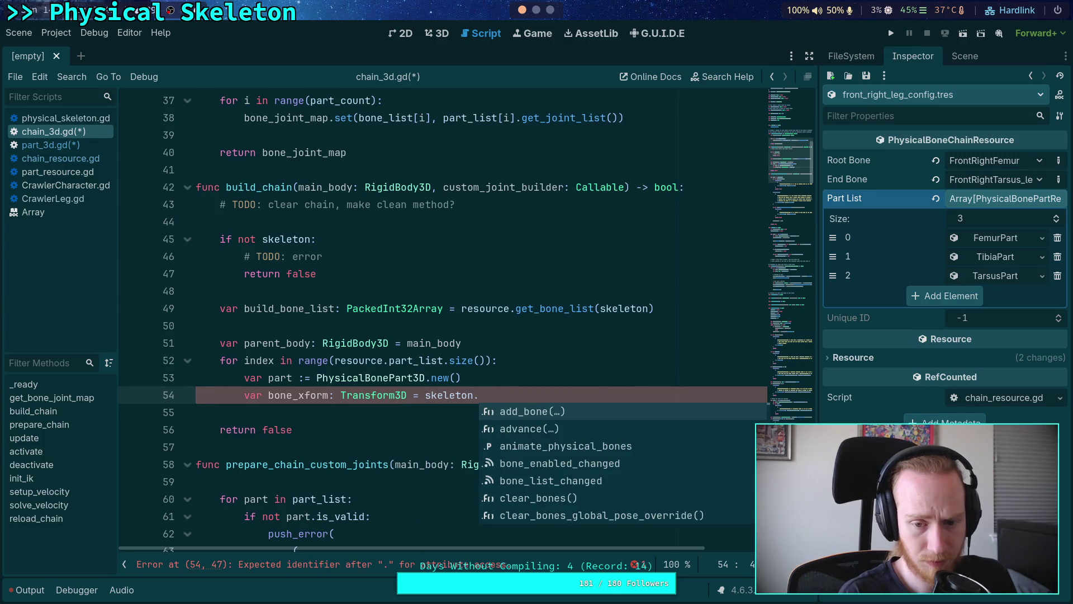
pyautogui.write('glob')
pyautogui.press('Down')
pyautogui.press('Down')
pyautogui.press('Down')
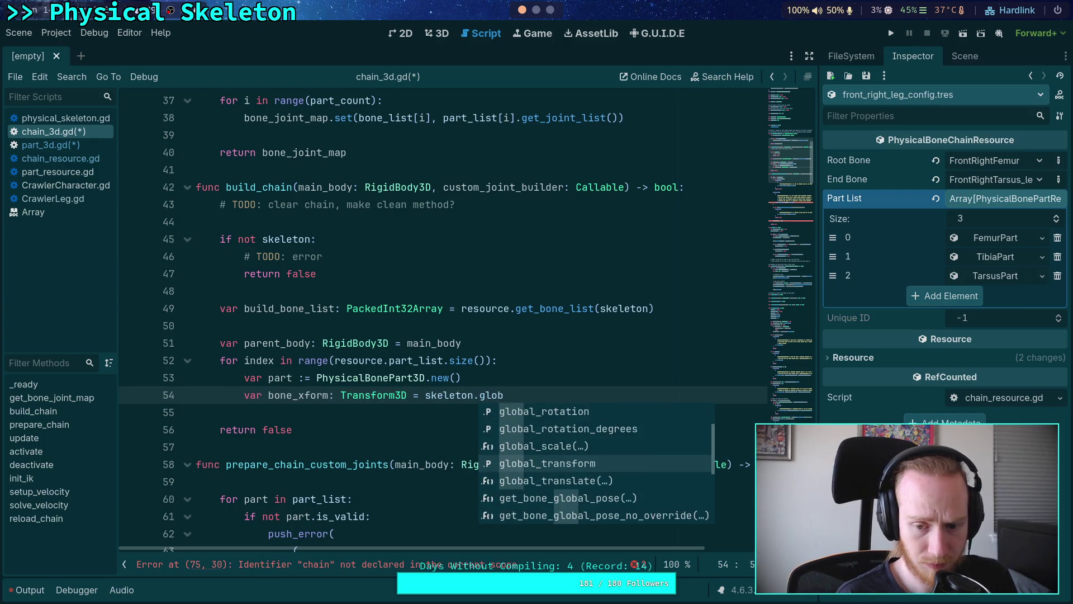
pyautogui.press('Return')
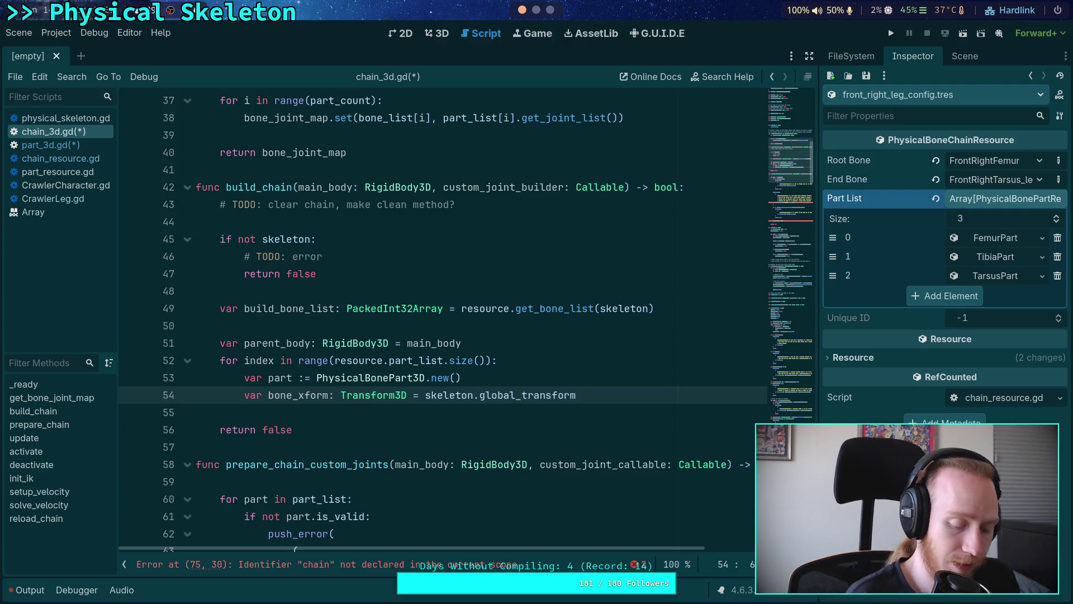
pyautogui.write('* ')
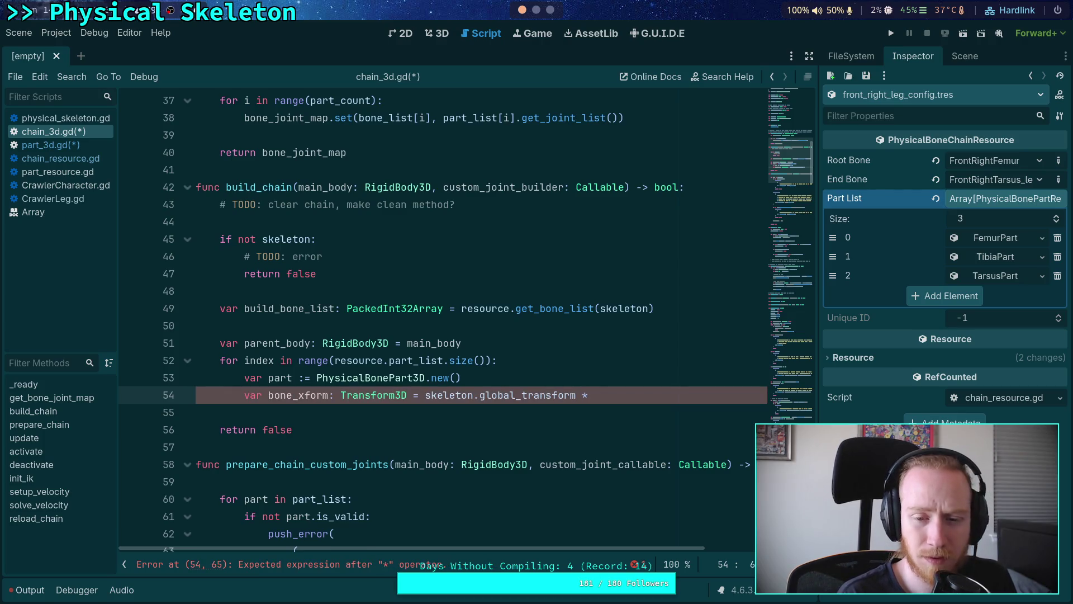
pyautogui.write('skeleton.')
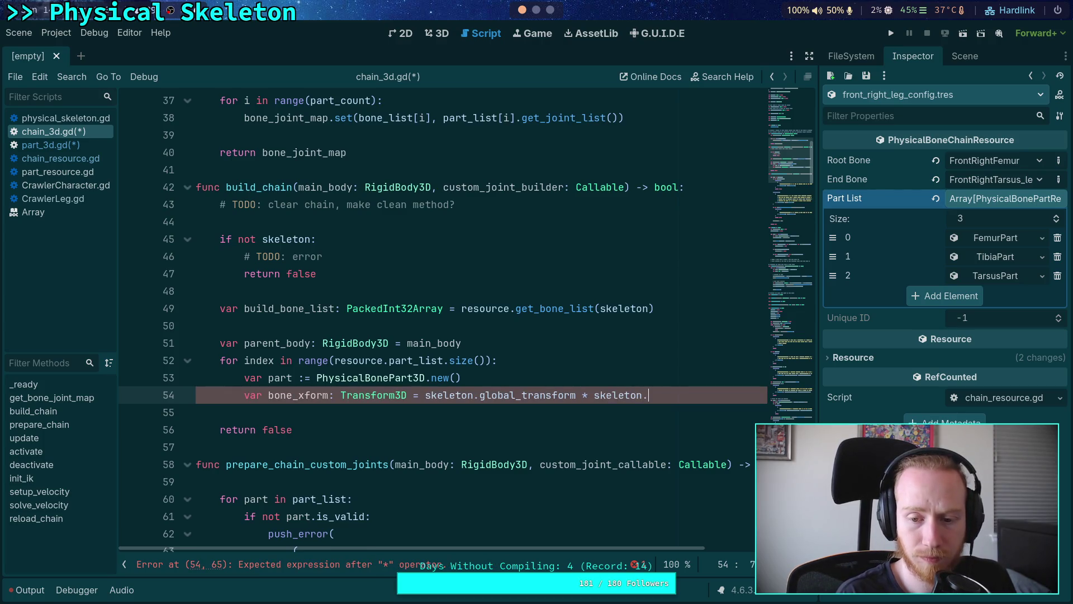
pyautogui.write('bone_c')
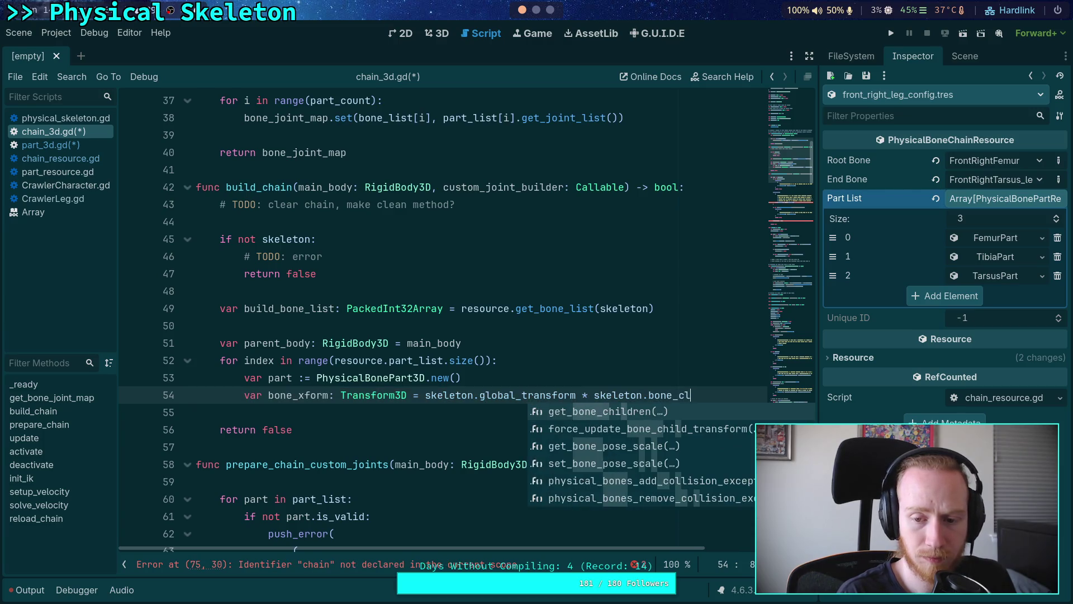
pyautogui.press('BackSpace')
pyautogui.write('global')
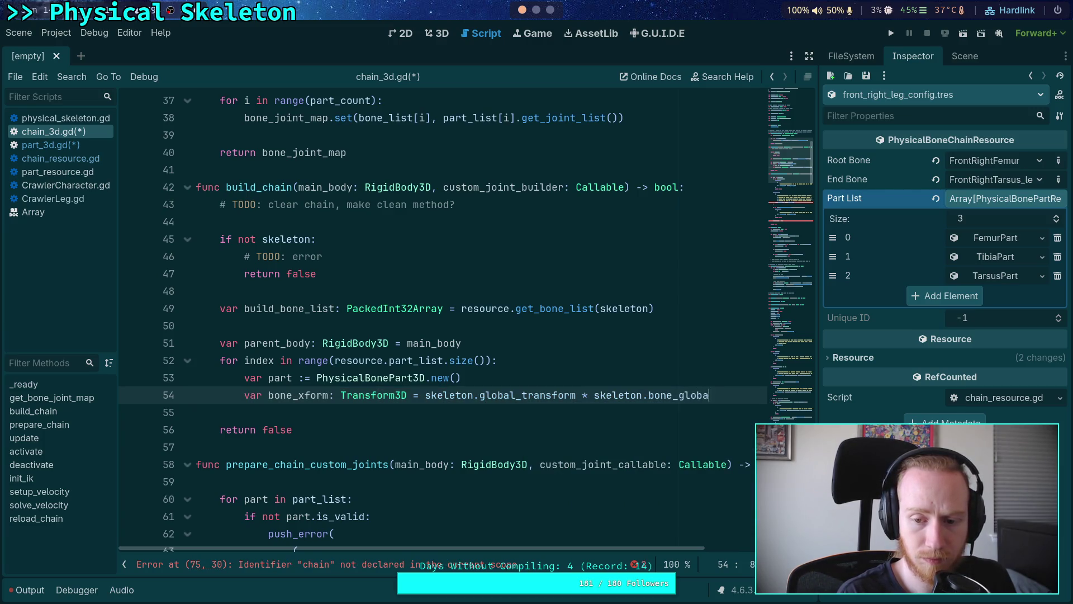
pyautogui.press('Return')
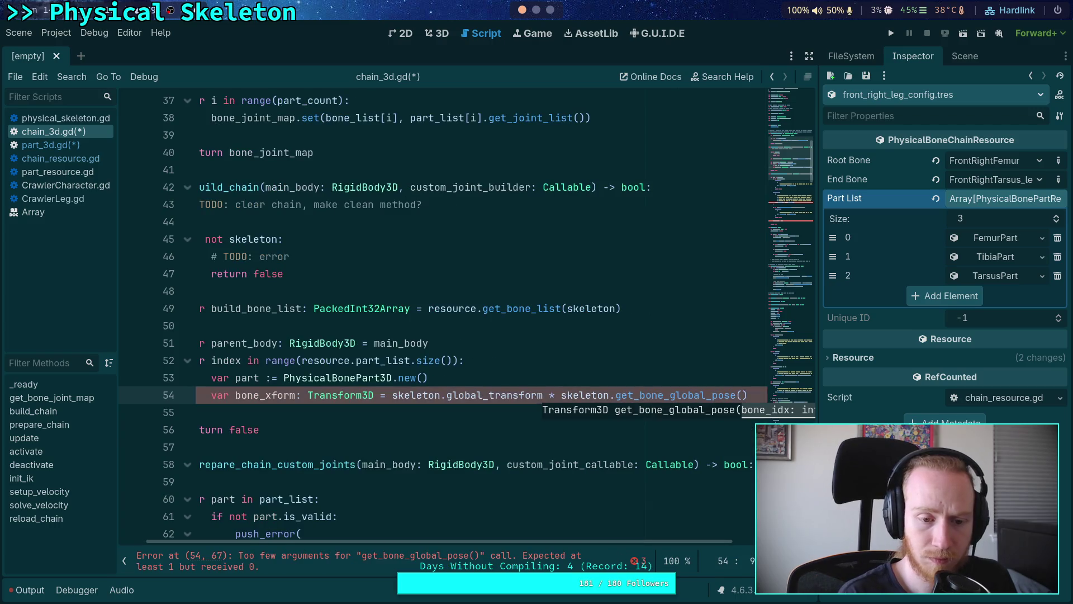
pyautogui.write('build_bone_list')
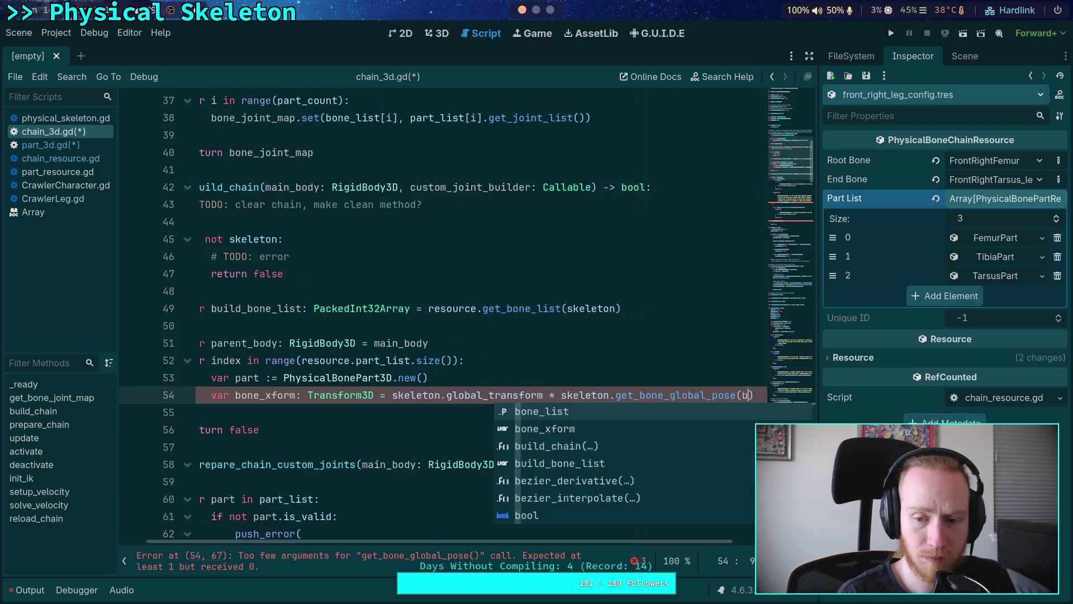
pyautogui.write('[index')
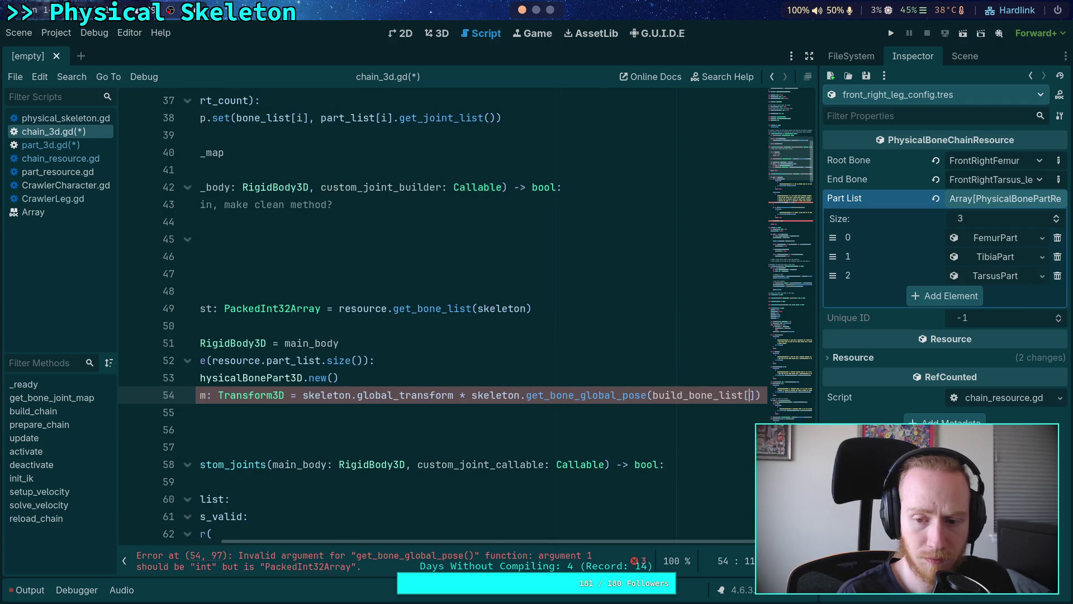
pyautogui.click(197, 411)
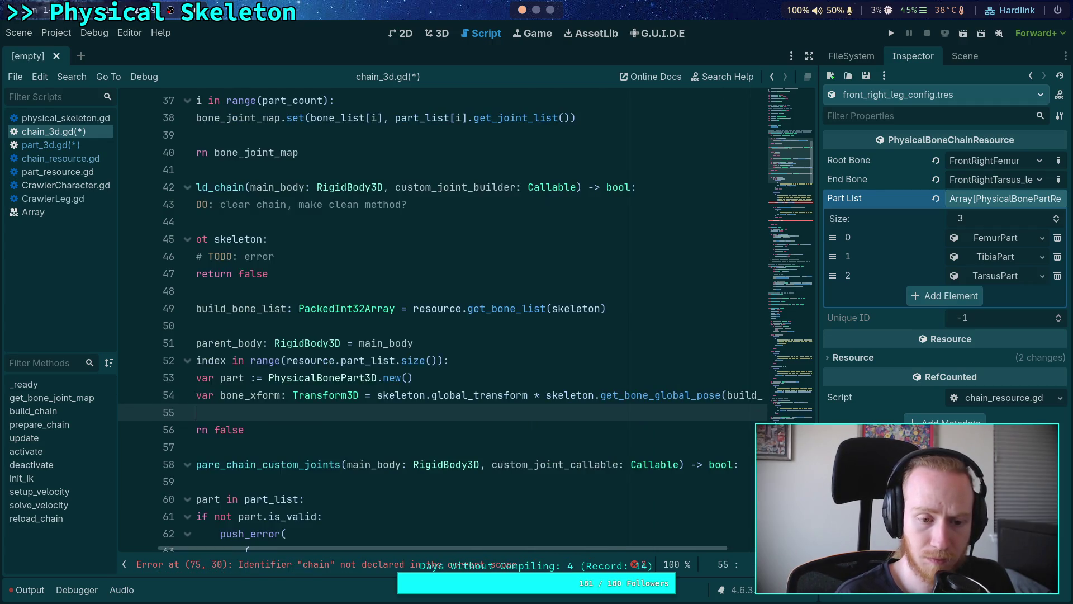
pyautogui.press('Return')
# Add blank lines before return false, trying a part.global_transform statement and deleting it.
pyautogui.press('Up')
pyautogui.press('Return')
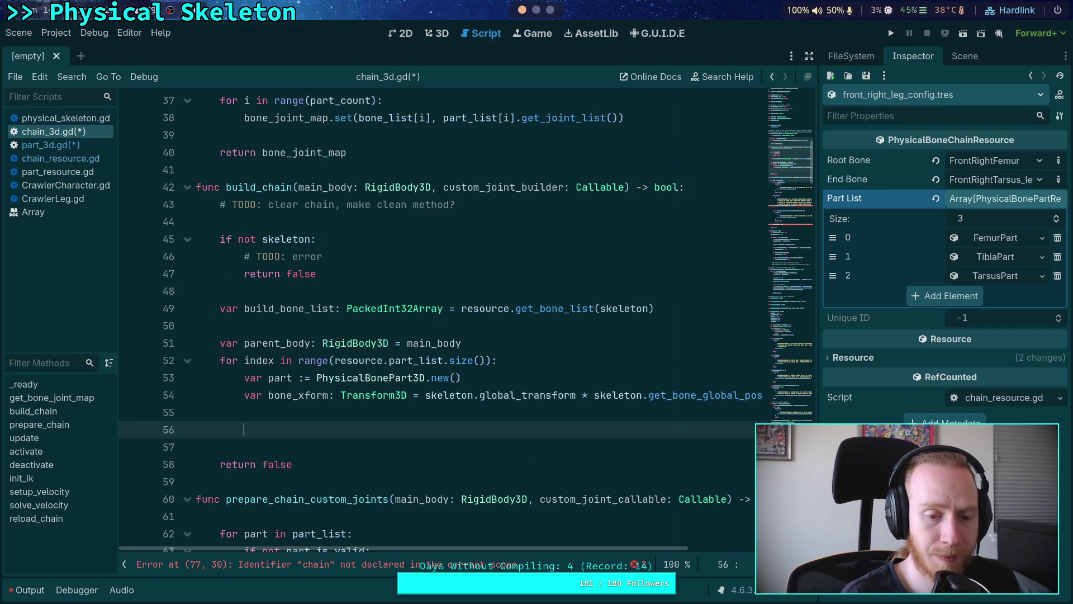
pyautogui.write('part.xf')
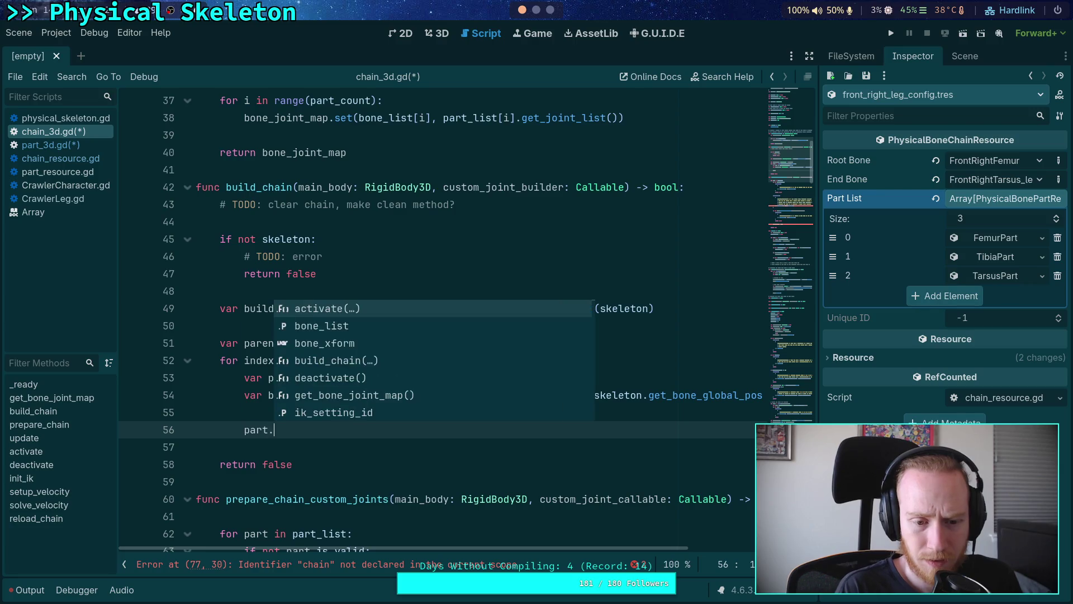
pyautogui.press('BackSpace')
pyautogui.press('BackSpace')
pyautogui.write('glob')
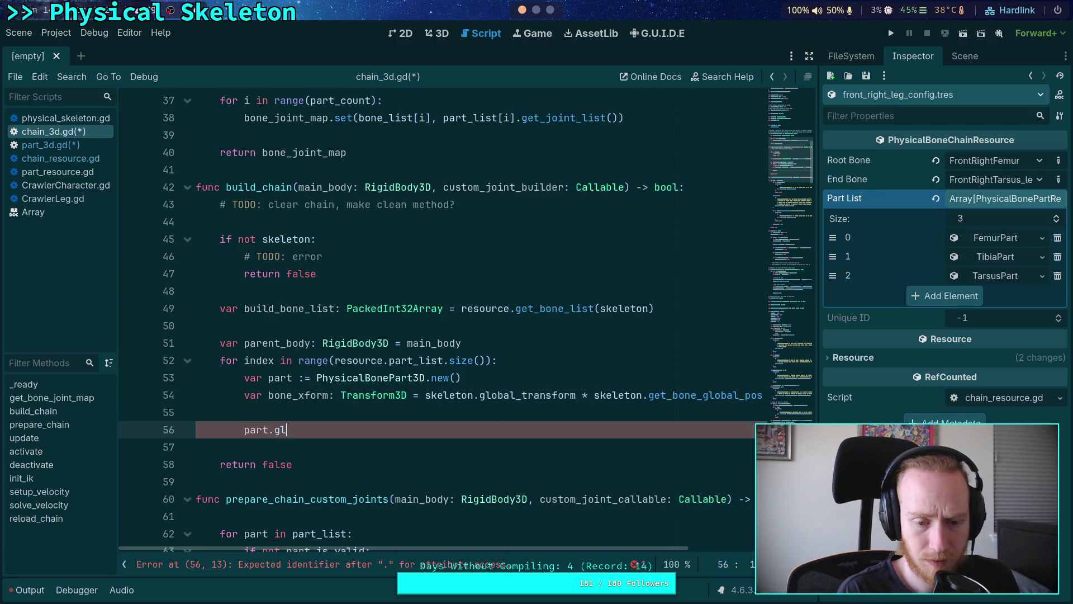
pyautogui.press('Down')
pyautogui.press('Down')
pyautogui.press('Down')
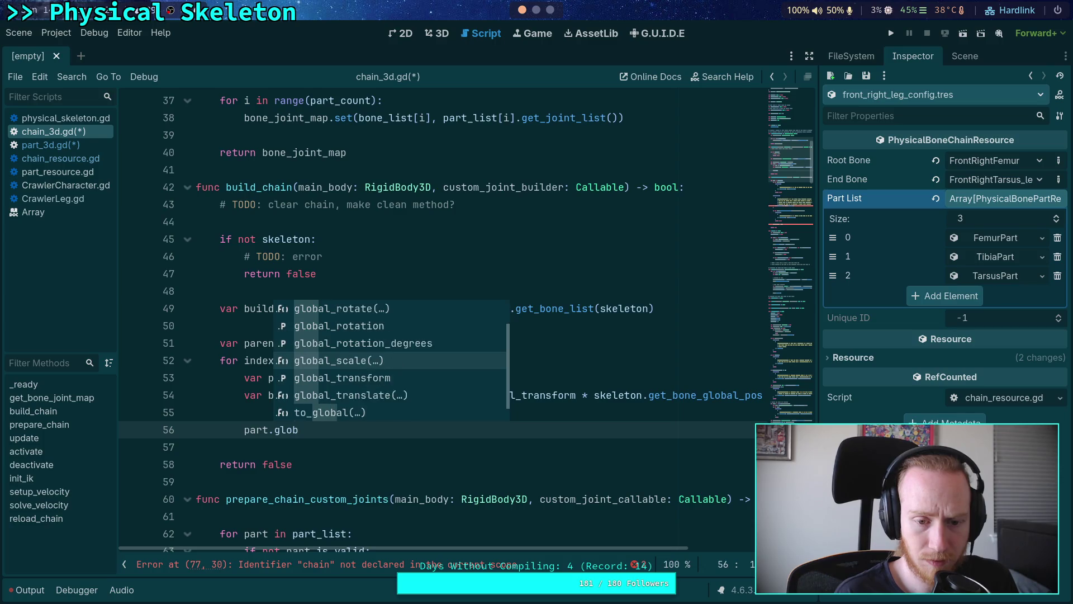
pyautogui.press('Return')
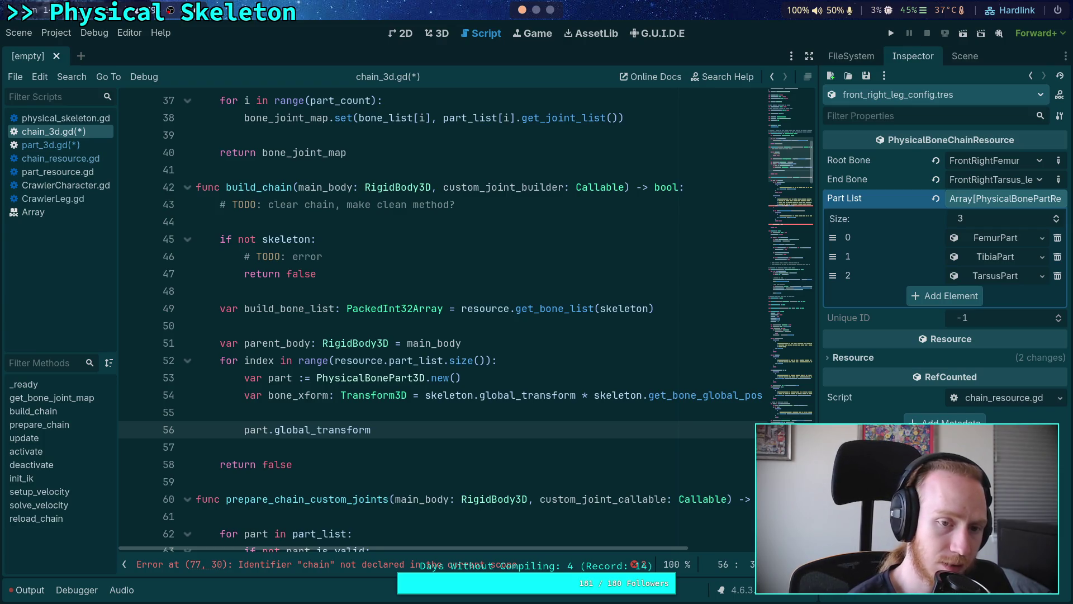
pyautogui.press('BackSpace')
pyautogui.press('BackSpace')
pyautogui.press('BackSpace')
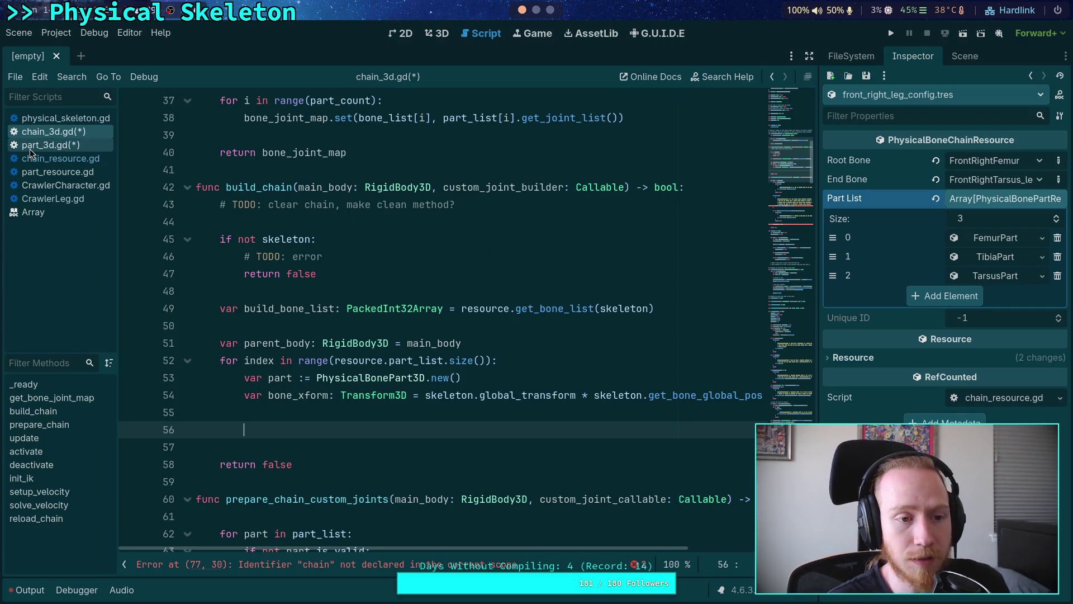
# Search part_3d.gd for global_transform and step through matches up to line 445.
pyautogui.click(50, 145)
pyautogui.click(398, 290)
pyautogui.hotkey('ctrl', 'f')
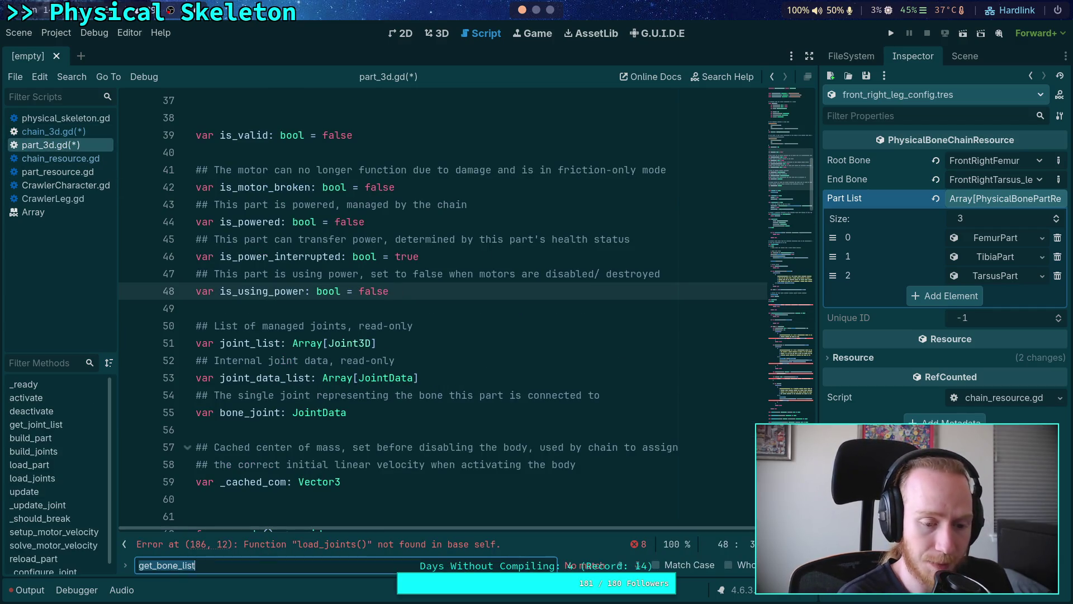
pyautogui.write('global_transform')
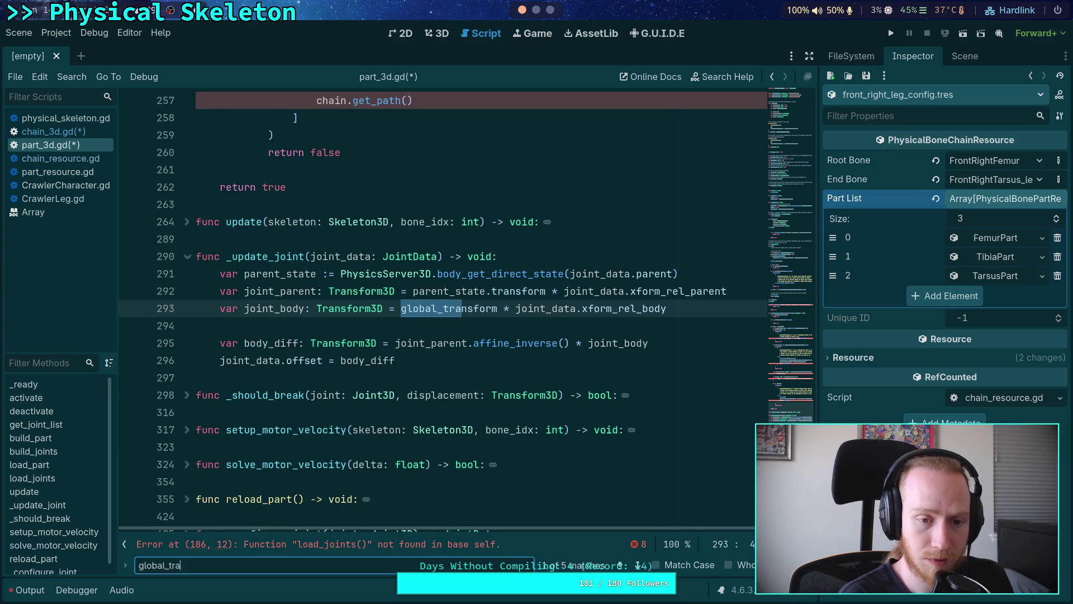
pyautogui.click(639, 566)
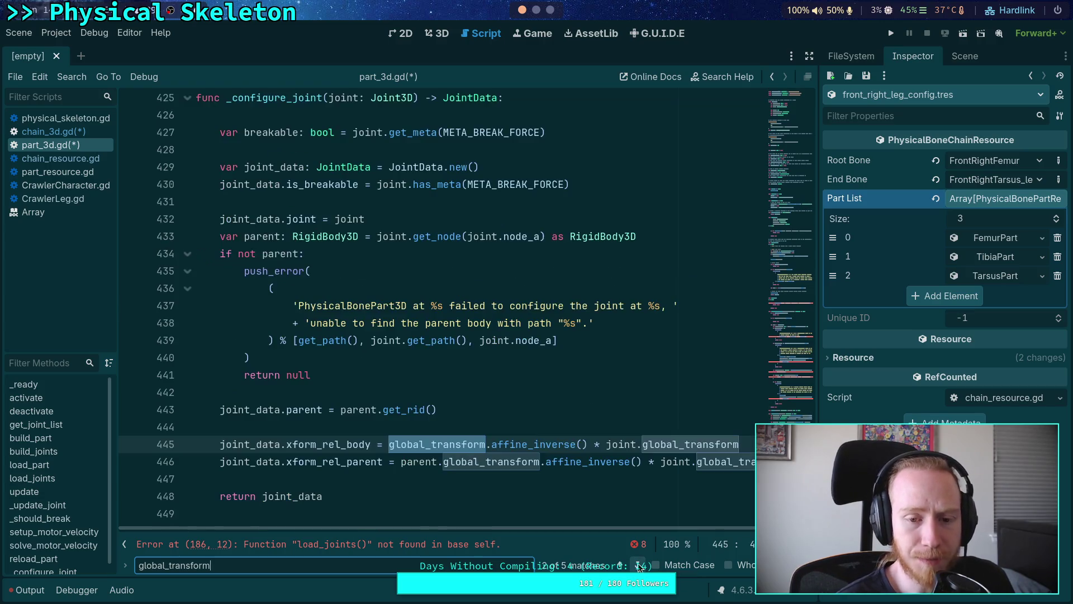
pyautogui.click(639, 567)
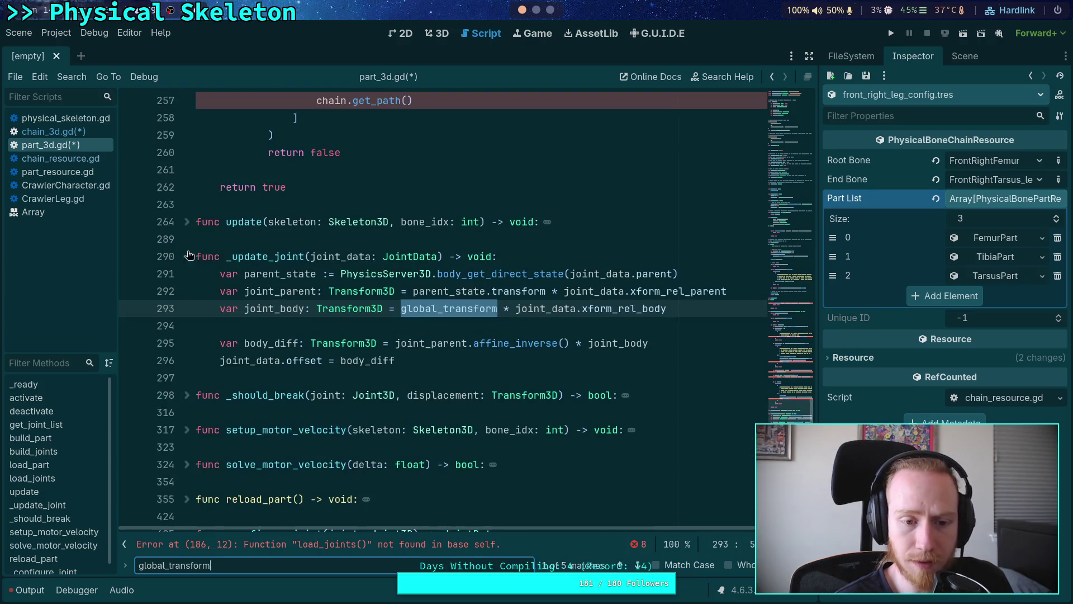
pyautogui.scroll(5, 184, 225)
pyautogui.scroll(-5, 184, 225)
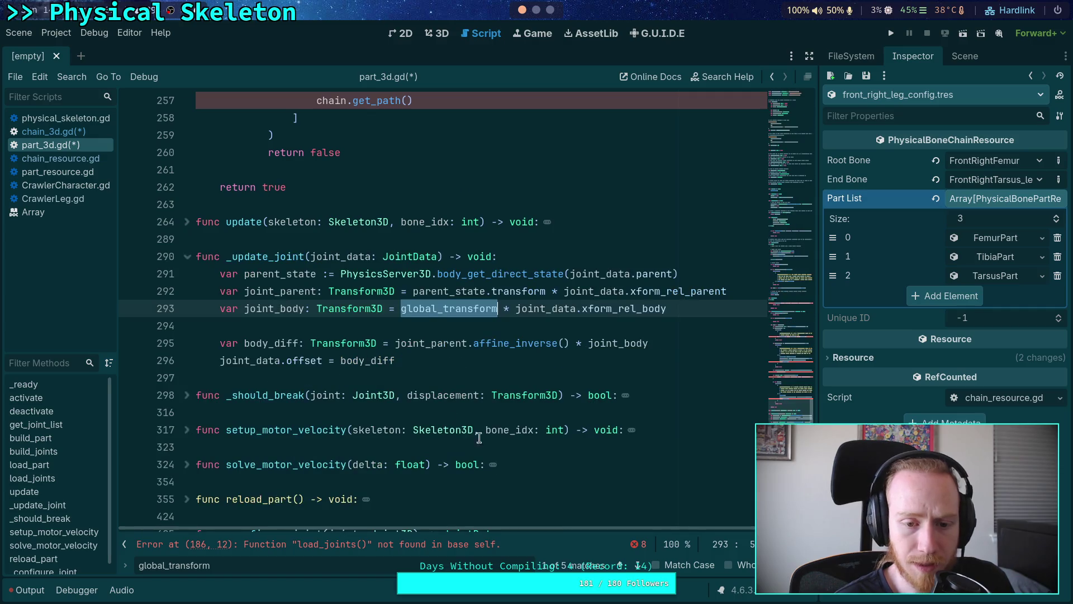
pyautogui.click(640, 566)
pyautogui.scroll(7, 523, 507)
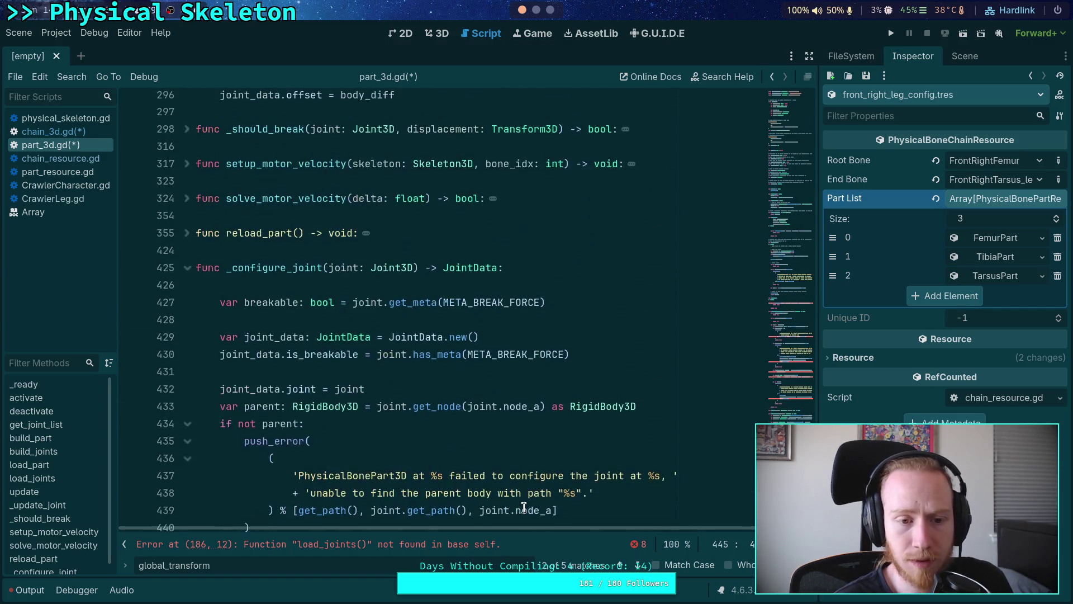
pyautogui.scroll(-3, 524, 507)
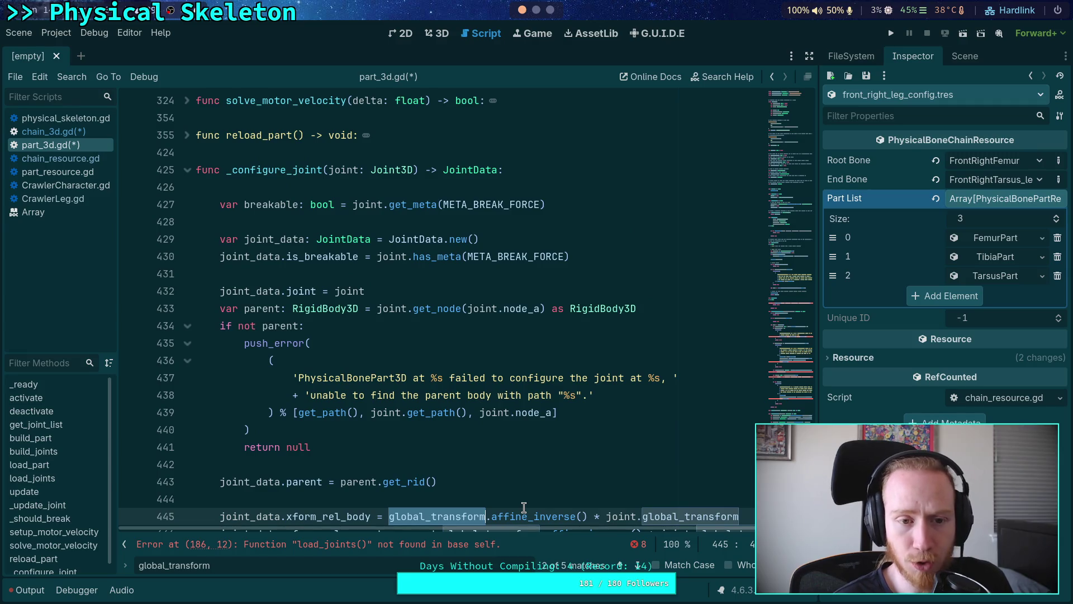
# Unfold the reload_part function to inspect it, then fold it back.
pyautogui.click(186, 137)
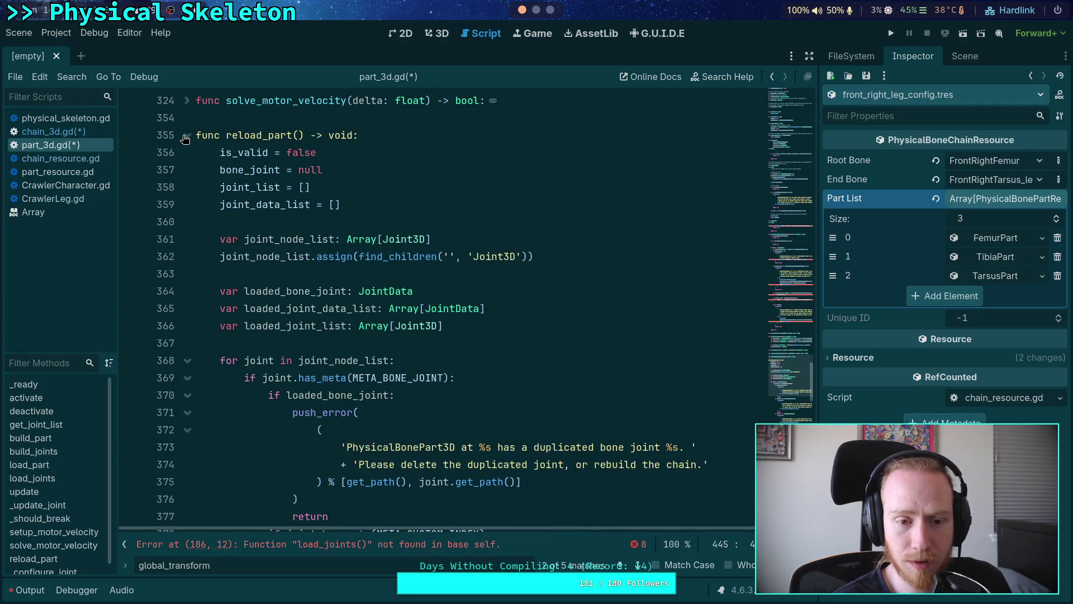
pyautogui.scroll(-5, 288, 244)
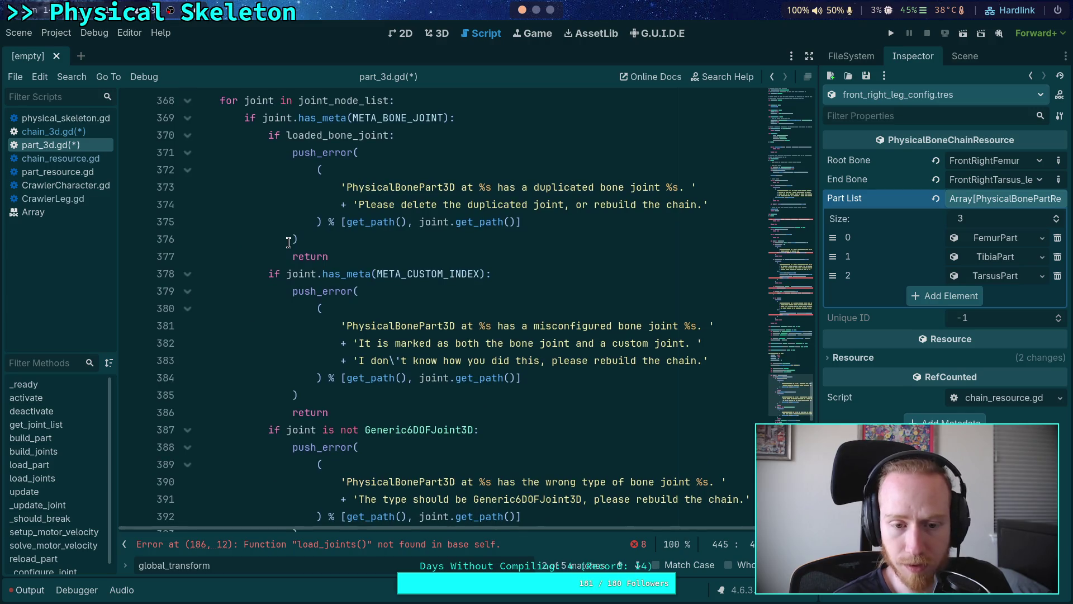
pyautogui.scroll(-3, 288, 245)
pyautogui.scroll(8, 288, 245)
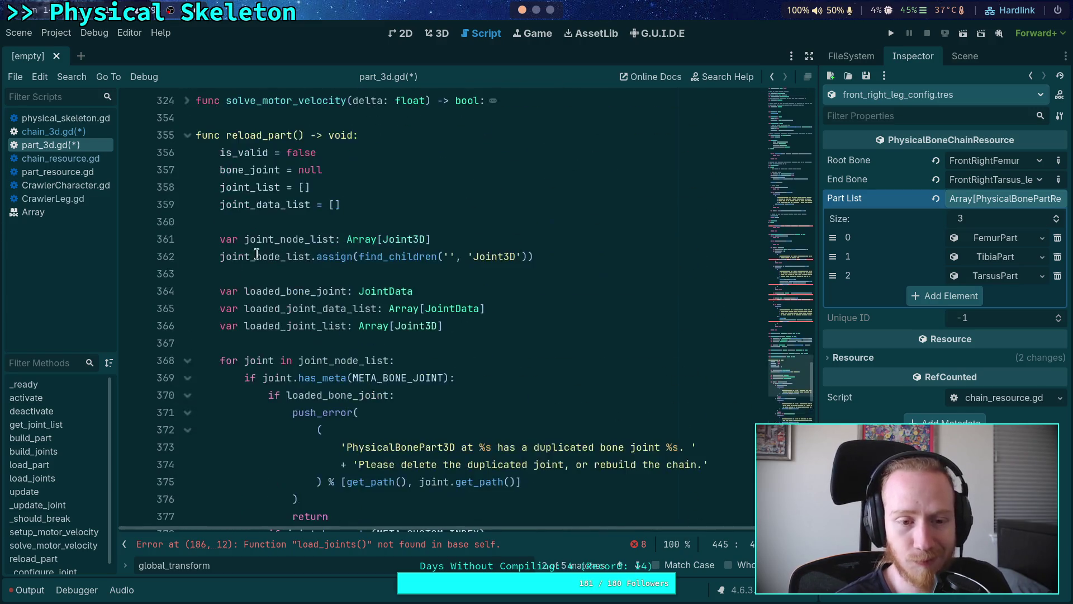
pyautogui.click(187, 135)
pyautogui.click(204, 155)
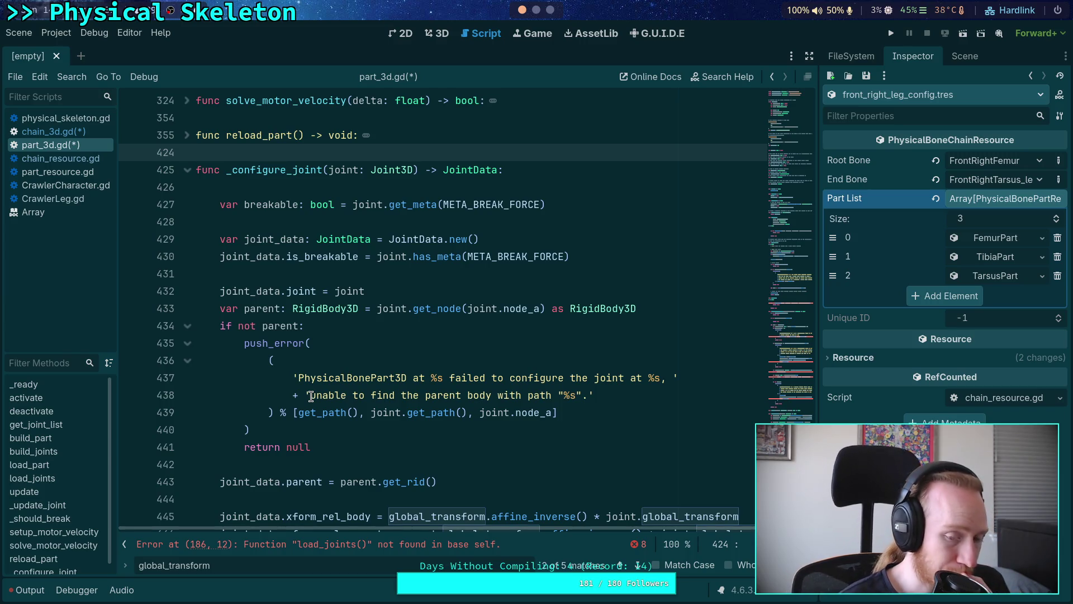
pyautogui.click(66, 118)
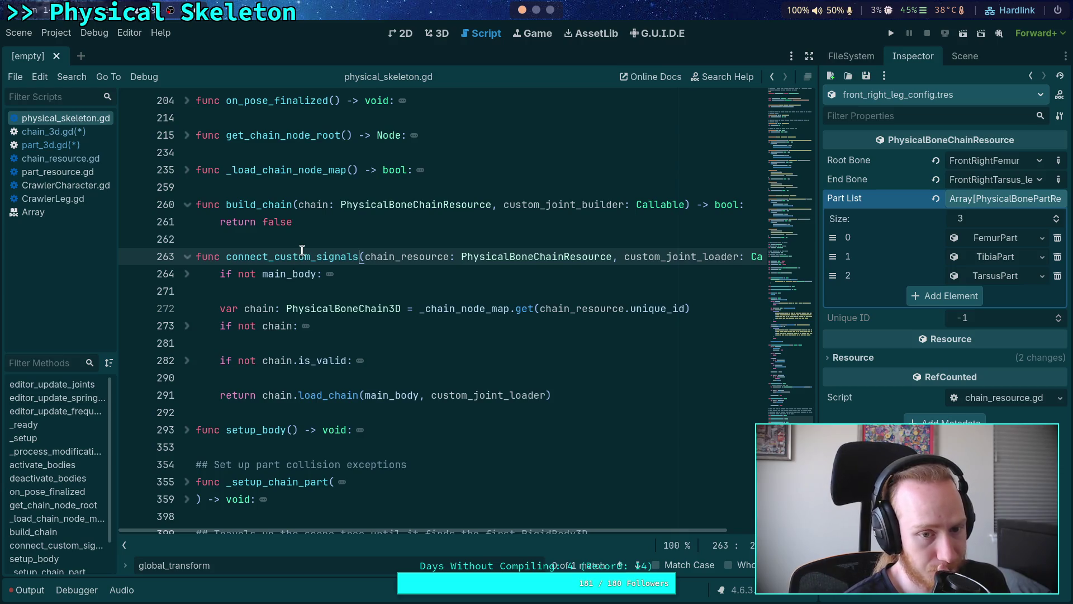
# Scroll through physical_skeleton.gd, then return to chain_3d.gd at build_chain.
pyautogui.scroll(3, 302, 250)
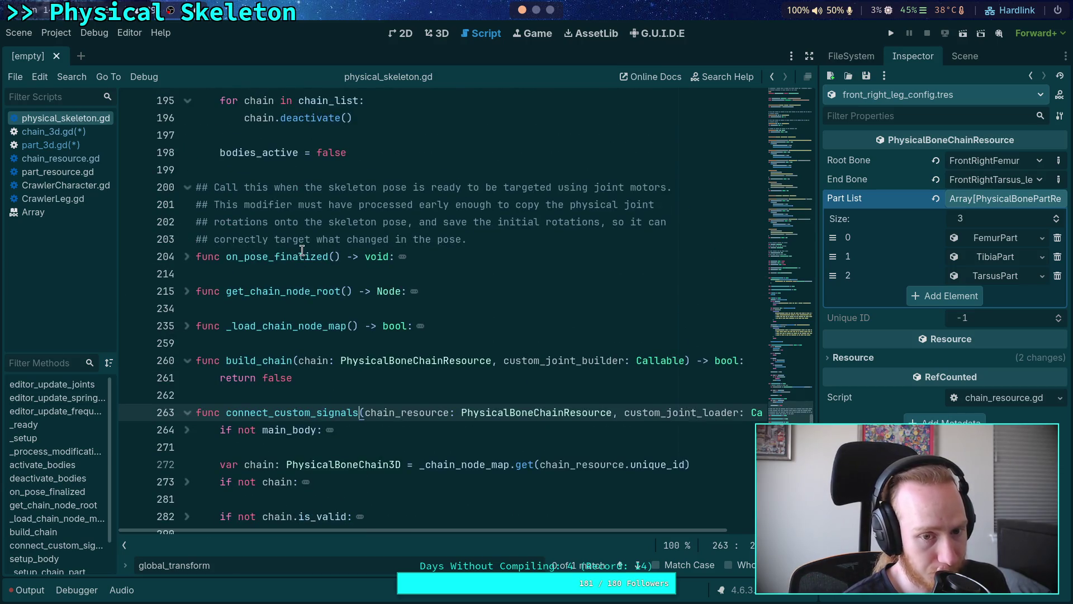
pyautogui.click(75, 136)
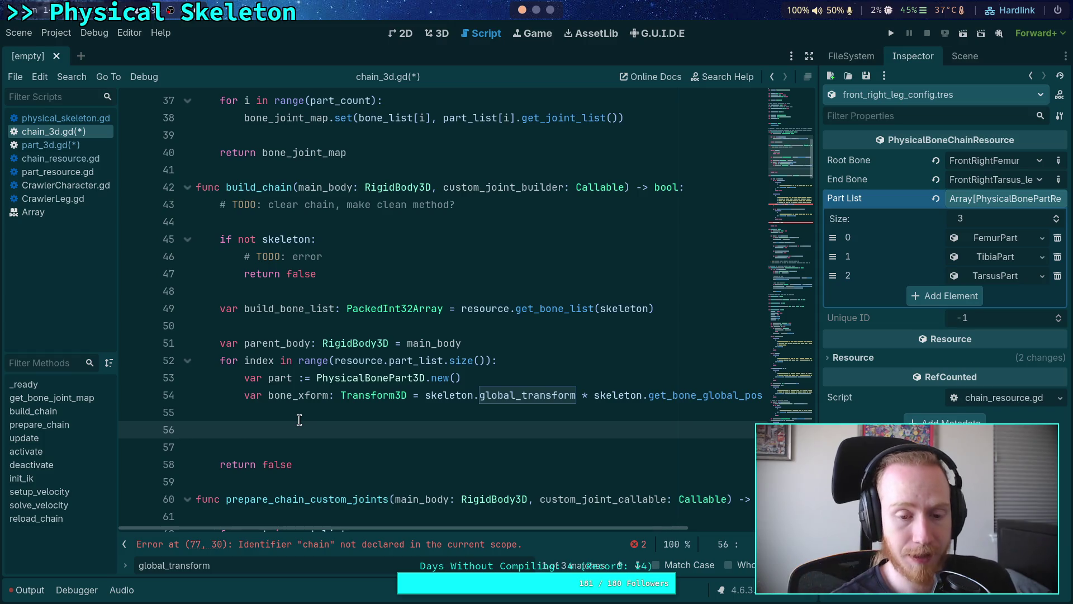
# Begin line 56 with the unfinished assignment 'part.transform ='.
pyautogui.write('part.transform')
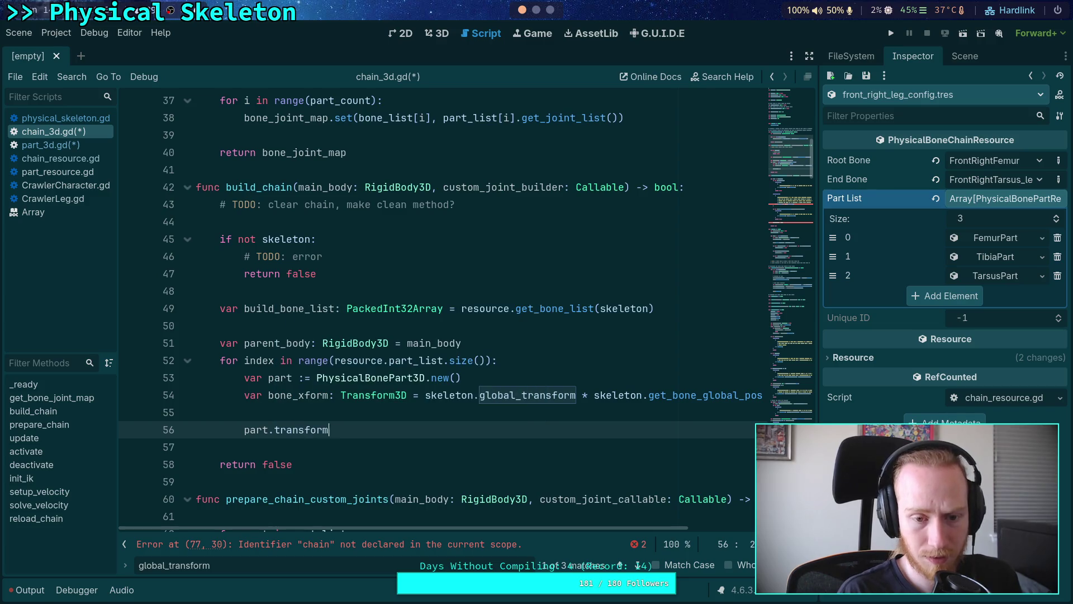
pyautogui.press('BackSpace')
pyautogui.press('BackSpace')
pyautogui.write('=')
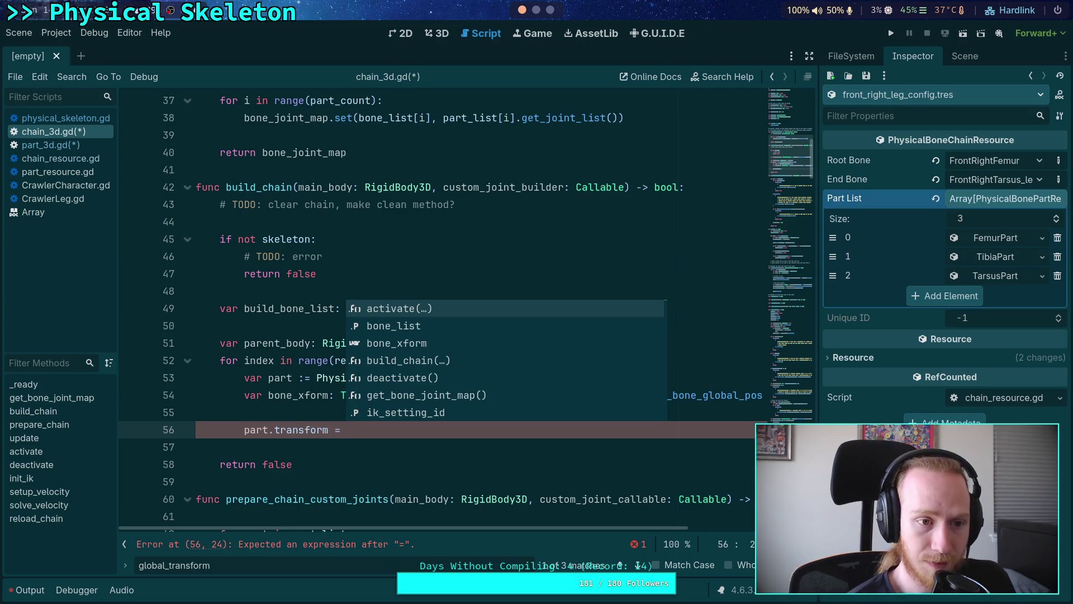
pyautogui.moveTo(778, 134)
pyautogui.mouseDown()
pyautogui.moveTo(782, 77)
pyautogui.moveTo(780, 162)
pyautogui.mouseUp()
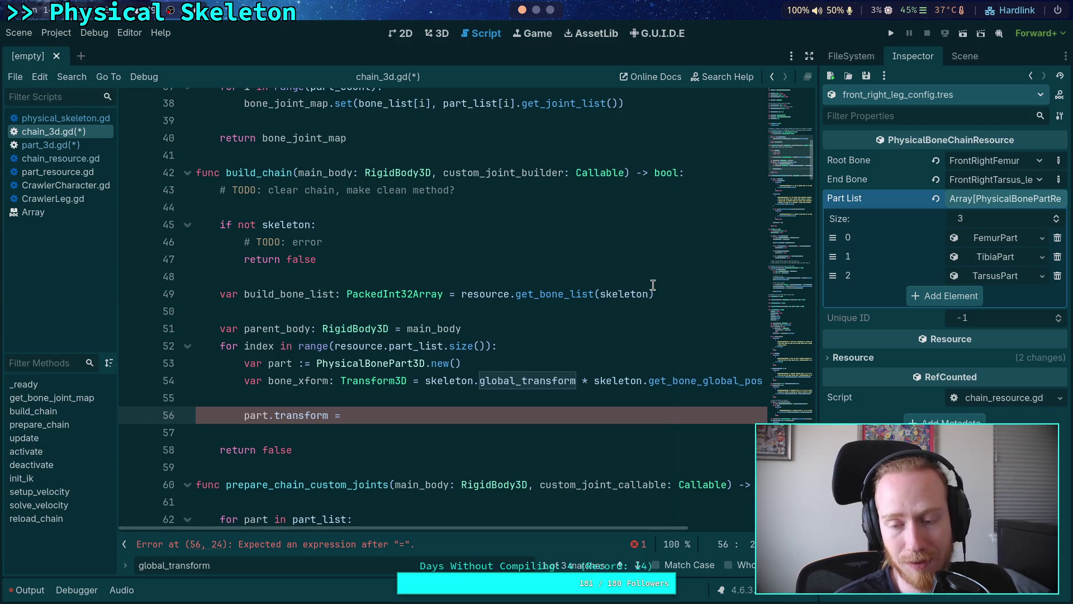
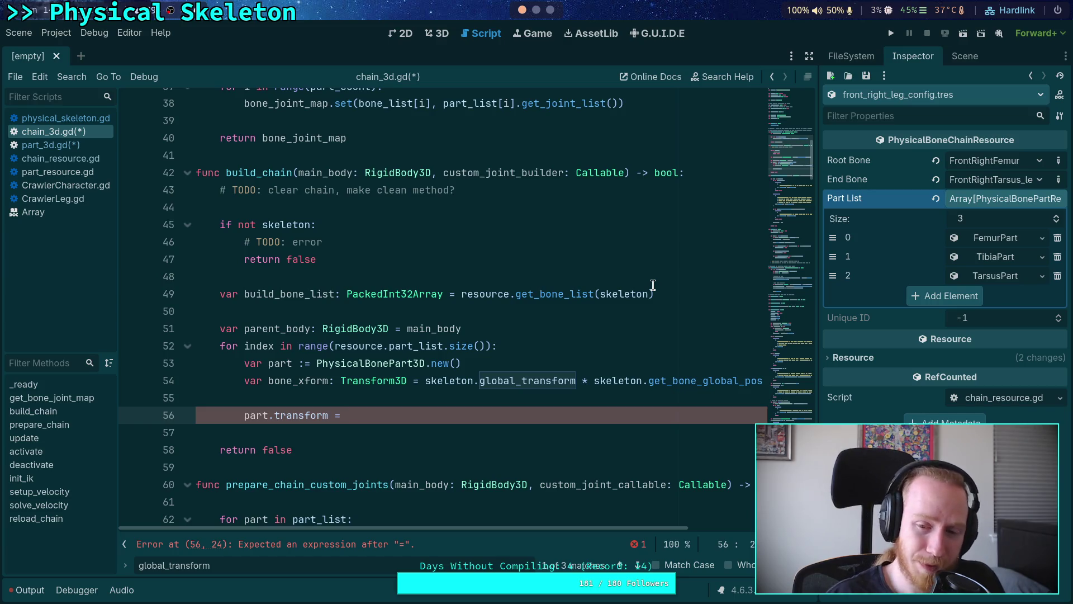
# Remove 'skeleton.global_transform *' from the bone pose expression on line 54.
pyautogui.moveTo(593, 380)
pyautogui.mouseDown()
pyautogui.moveTo(424, 380)
pyautogui.moveTo(497, 380)
pyautogui.mouseUp()
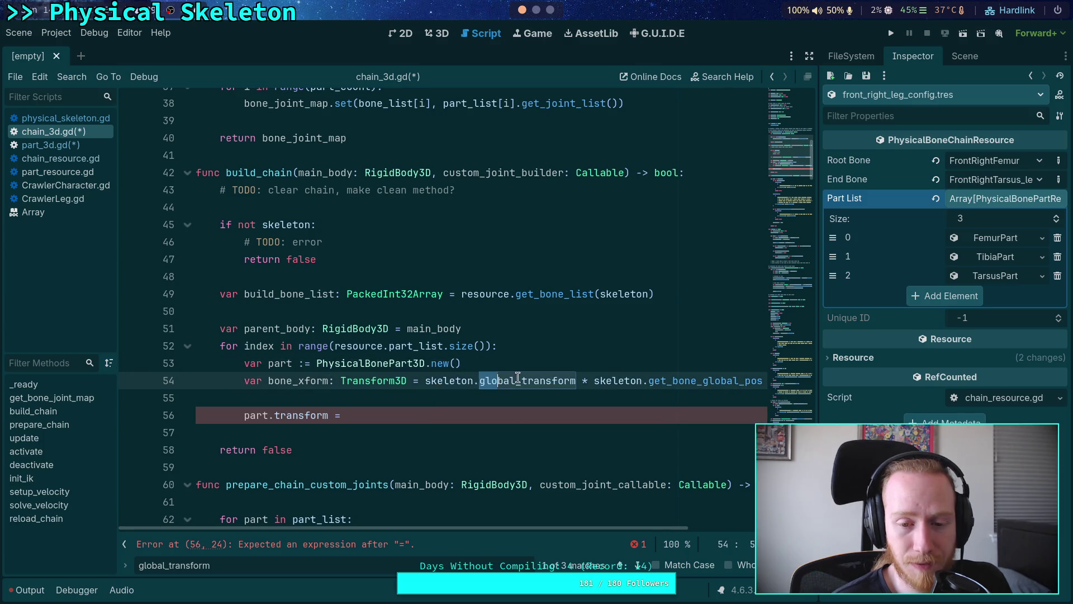
pyautogui.click(964, 55)
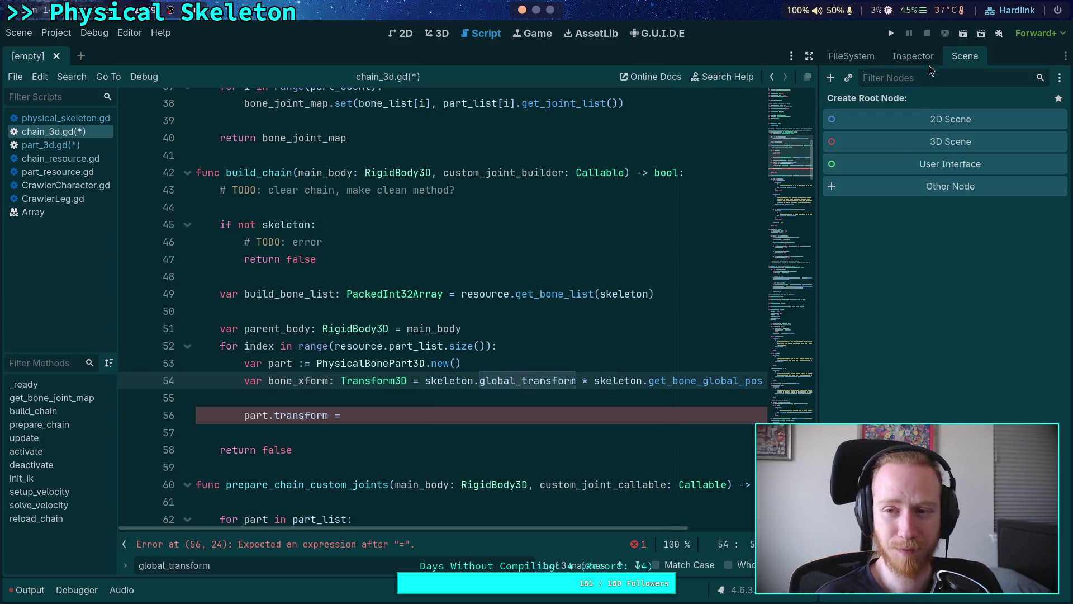
pyautogui.click(922, 56)
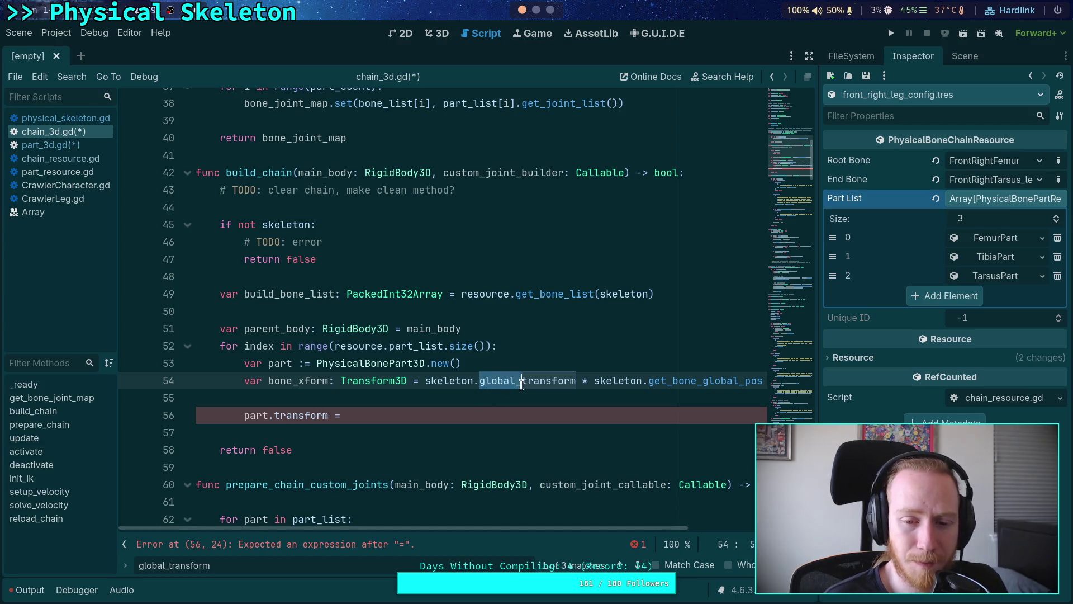
pyautogui.doubleClick(504, 381)
pyautogui.moveTo(594, 380)
pyautogui.mouseDown()
pyautogui.moveTo(424, 380)
pyautogui.moveTo(756, 380)
pyautogui.mouseUp()
pyautogui.press('BackSpace')
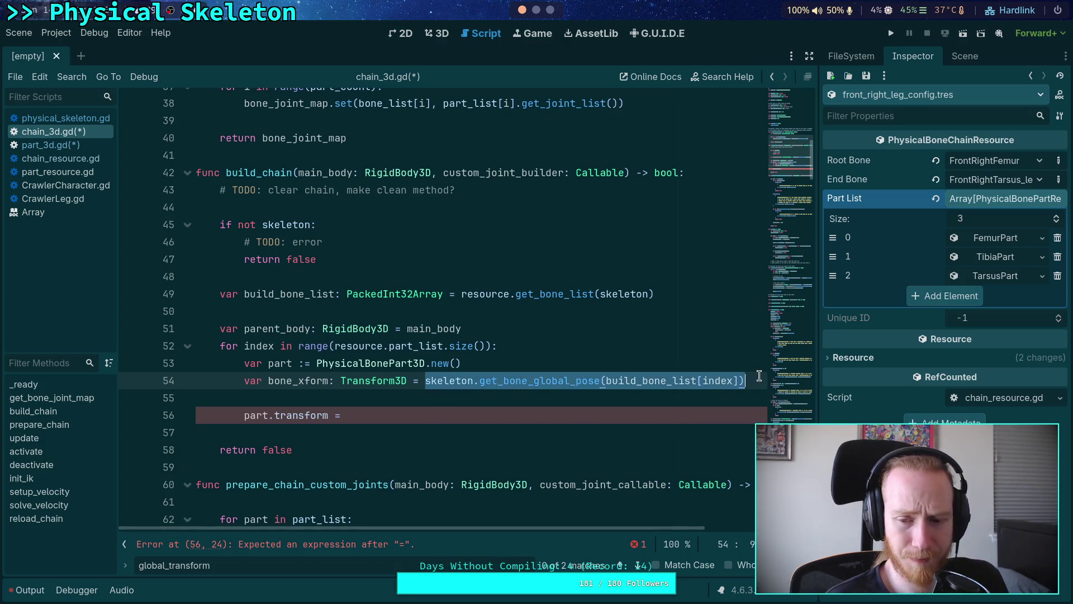
# Move the get_bone_global_pose call into 'part.transform =' and delete the bone_xform line.
pyautogui.hotkey('ctrl', 'x')
pyautogui.click(403, 415)
pyautogui.hotkey('ctrl', 'v')
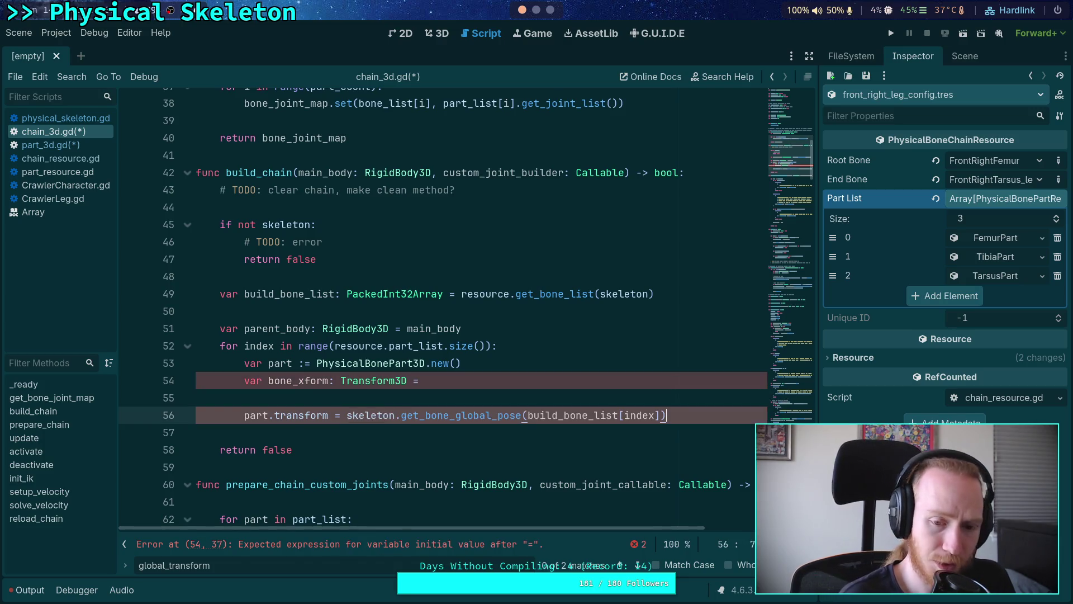
pyautogui.moveTo(522, 379); pyautogui.dragTo(557, 363)
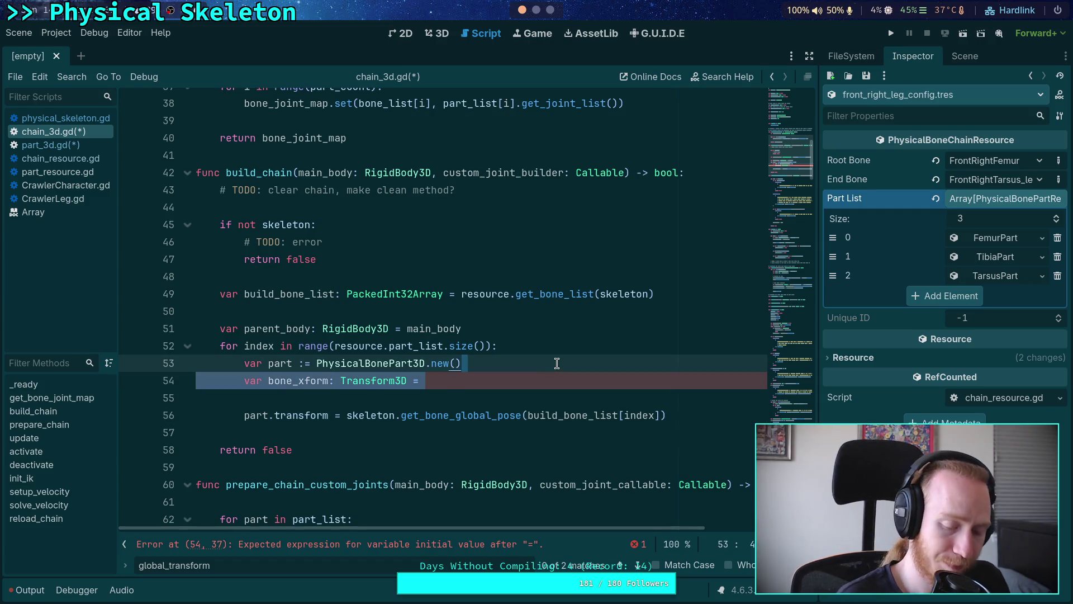
pyautogui.press('BackSpace')
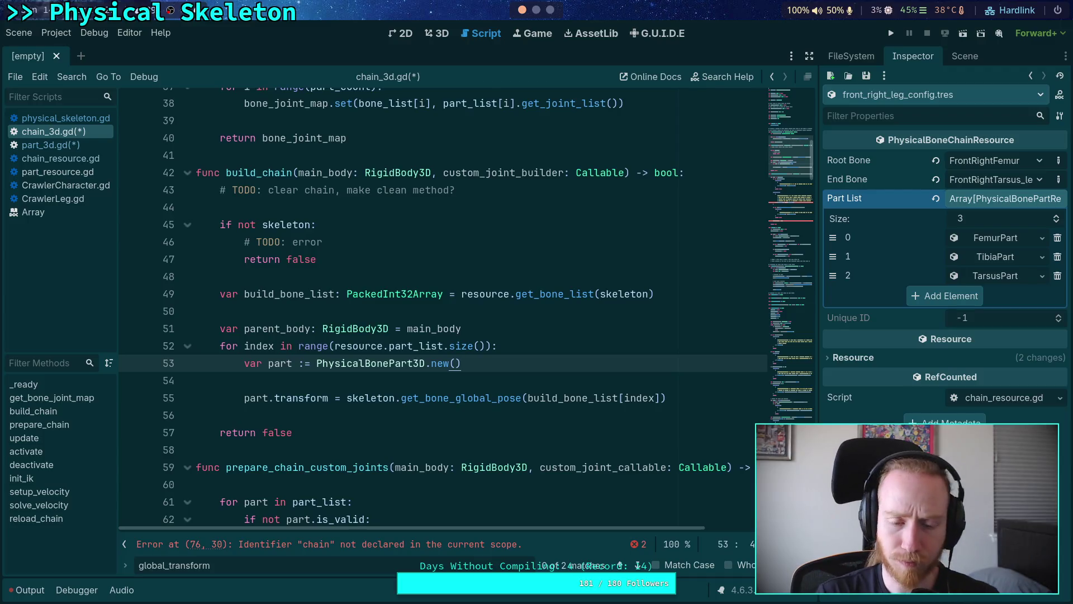
# Add lines under the part creation, start a get_parent call, then undo it.
pyautogui.press('Return')
pyautogui.press('Return')
pyautogui.write('get_node_')
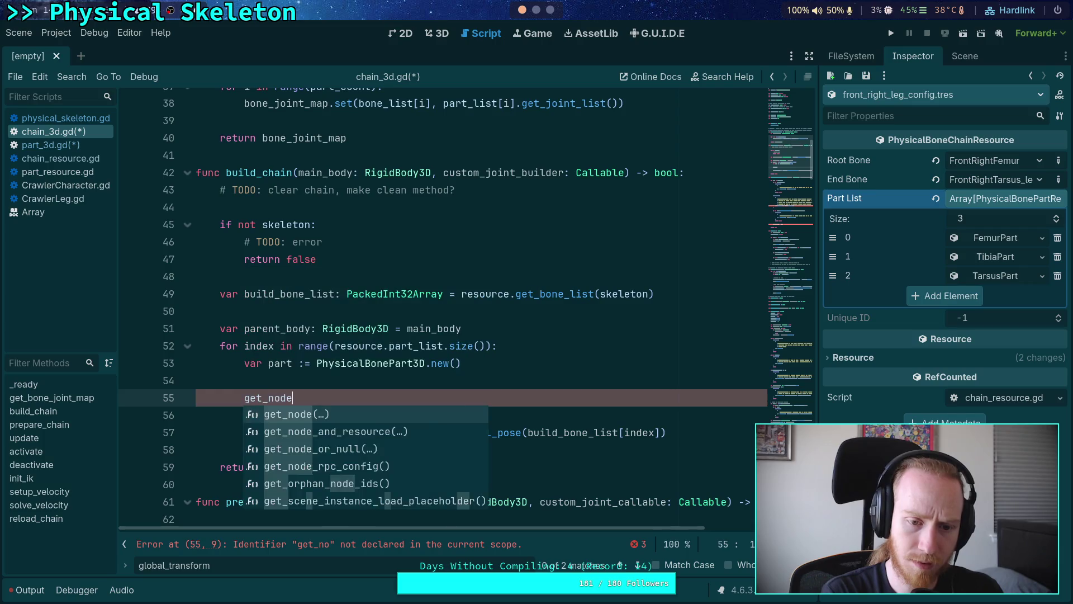
pyautogui.press('BackSpace')
pyautogui.press('BackSpace')
pyautogui.press('BackSpace')
pyautogui.write('par')
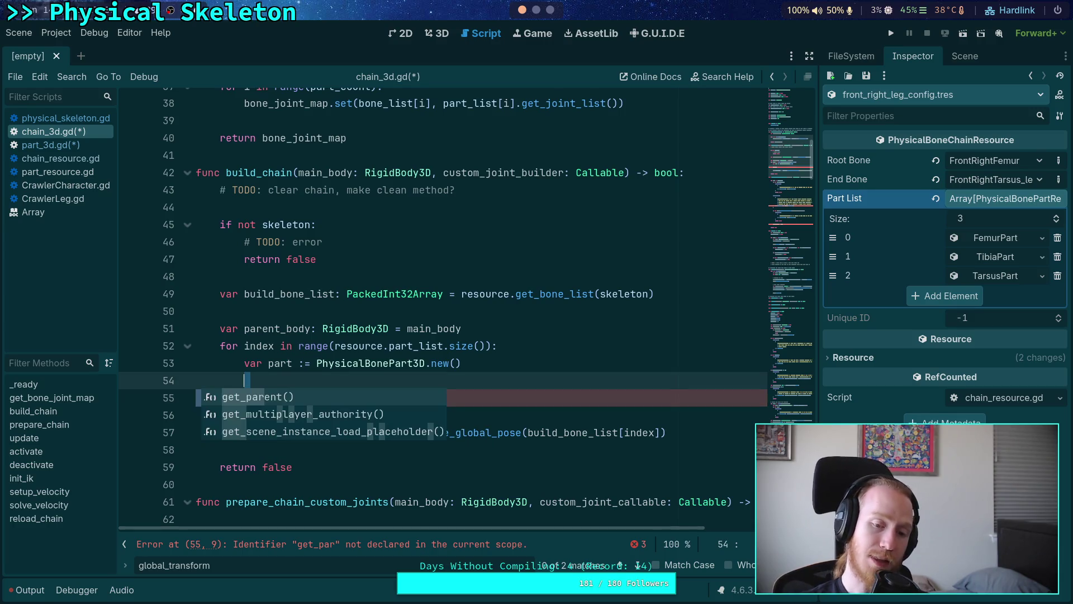
pyautogui.hotkey('ctrl', 'z')
# Leave a single blank indented line in the loop after the part creation.
pyautogui.click(244, 397)
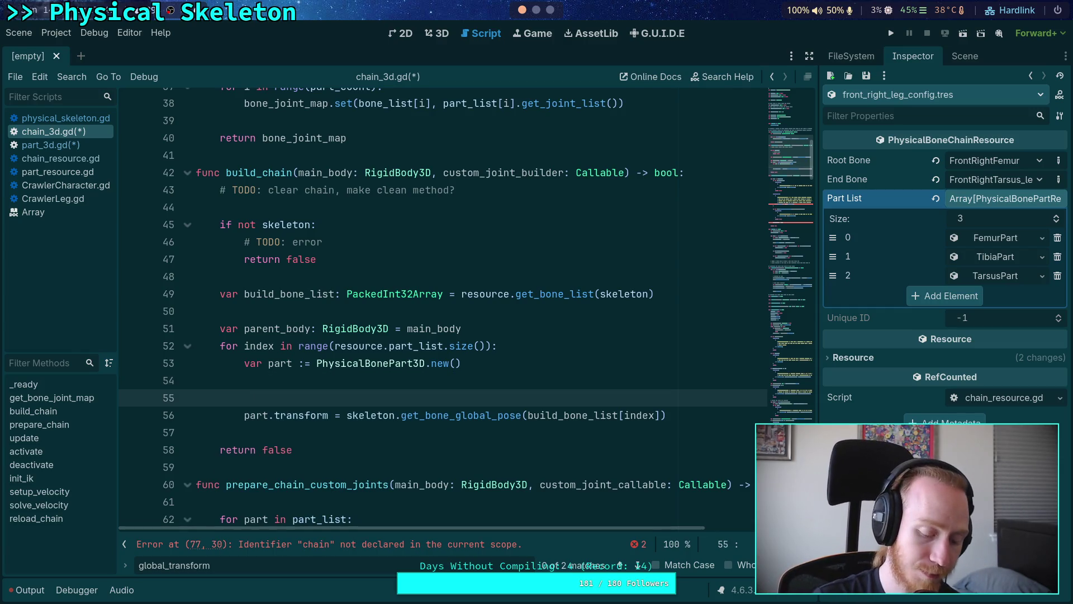
pyautogui.press('BackSpace')
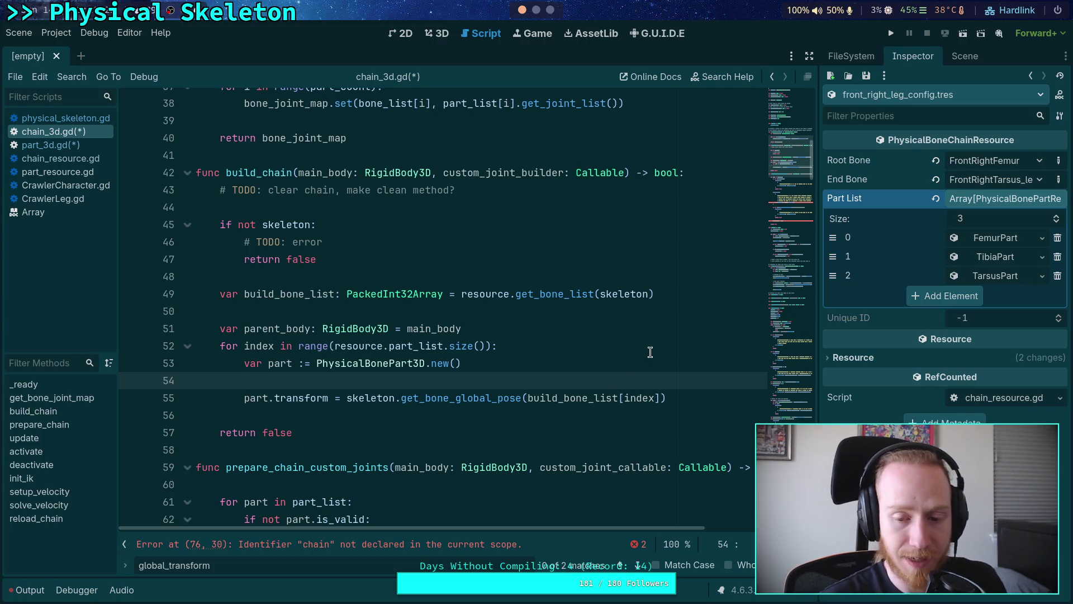
pyautogui.click(647, 351)
pyautogui.click(628, 380)
pyautogui.press('Return')
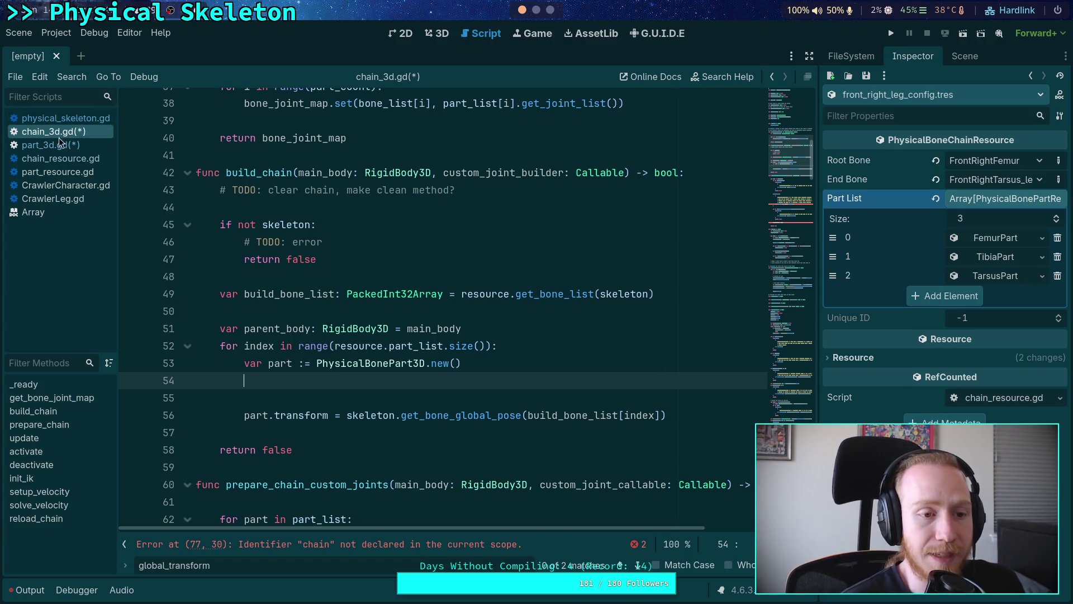
pyautogui.click(78, 150)
pyautogui.scroll(20, 448, 282)
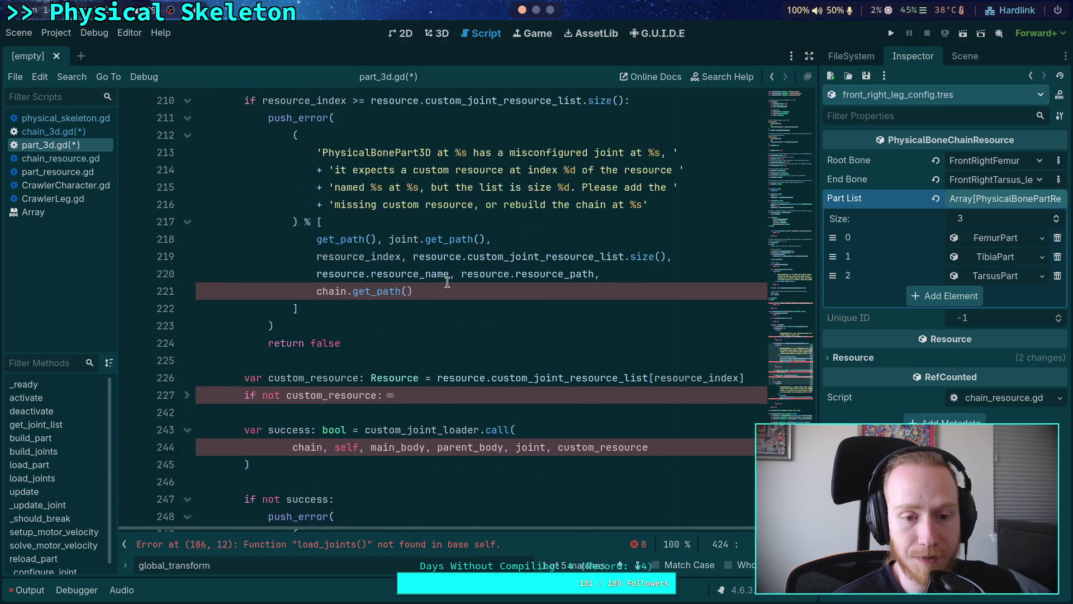
pyautogui.scroll(20, 447, 282)
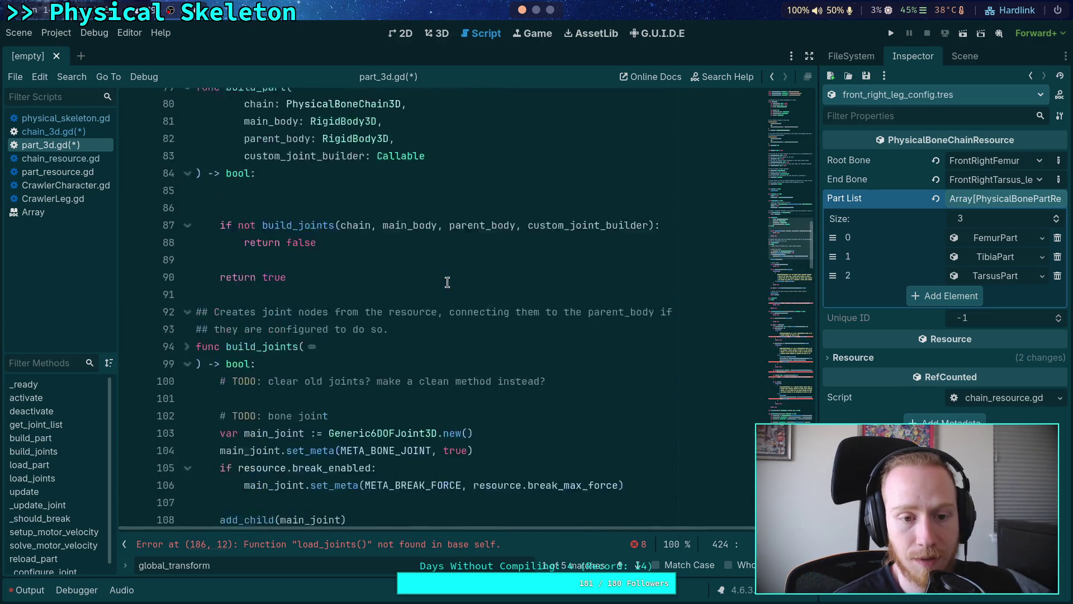
pyautogui.scroll(10, 433, 281)
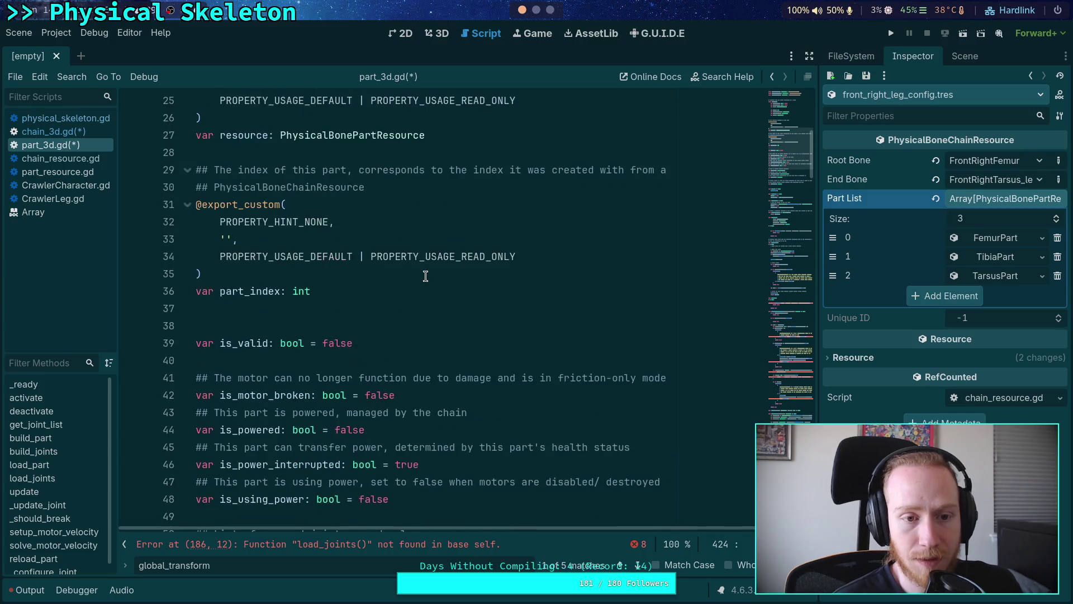
pyautogui.scroll(2, 425, 276)
pyautogui.scroll(-2, 426, 273)
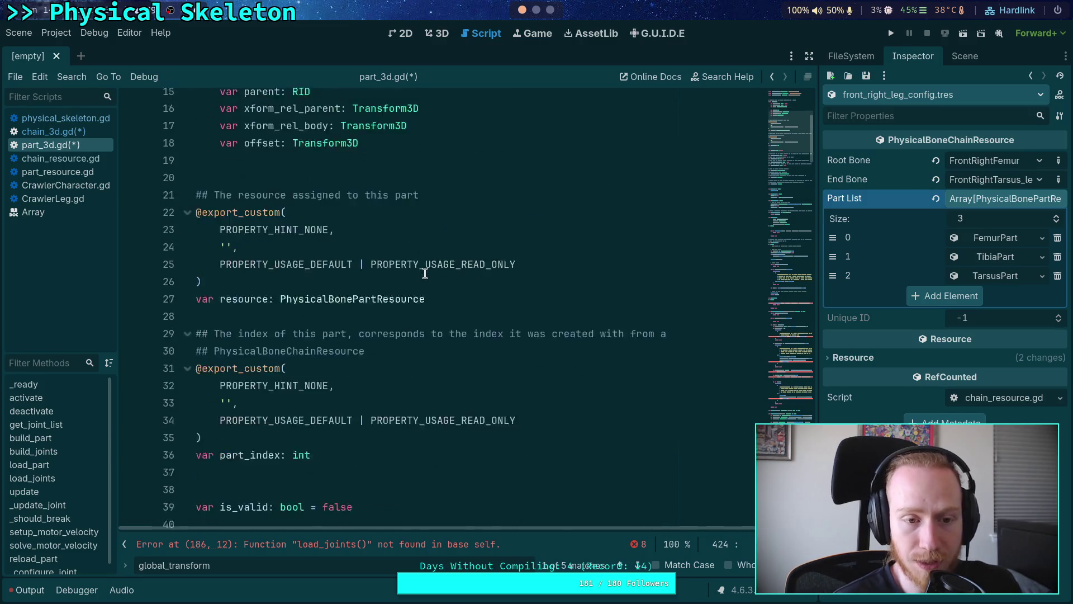
pyautogui.click(100, 132)
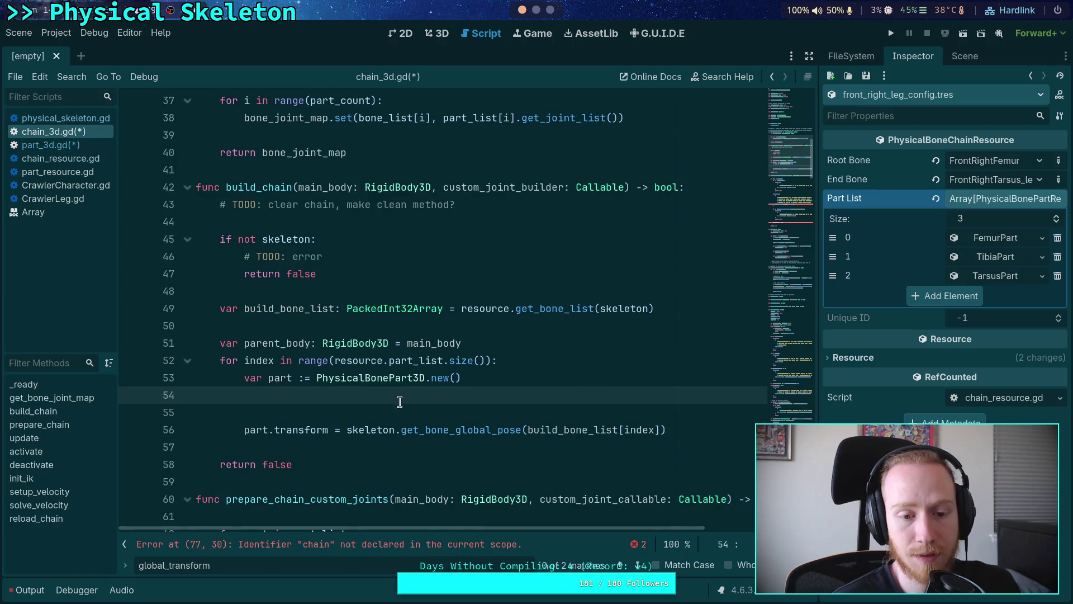
# Assign part.part_index = index and part.resource = resource.part_list[index] in the loop.
pyautogui.write('part')
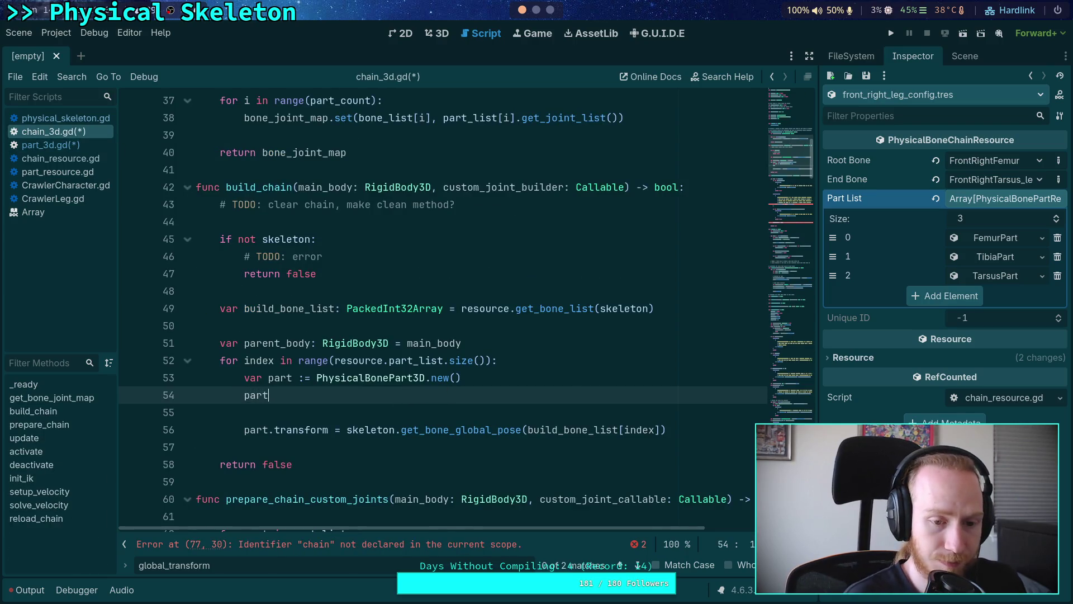
pyautogui.write('.pa')
pyautogui.press('Return')
pyautogui.write('= index')
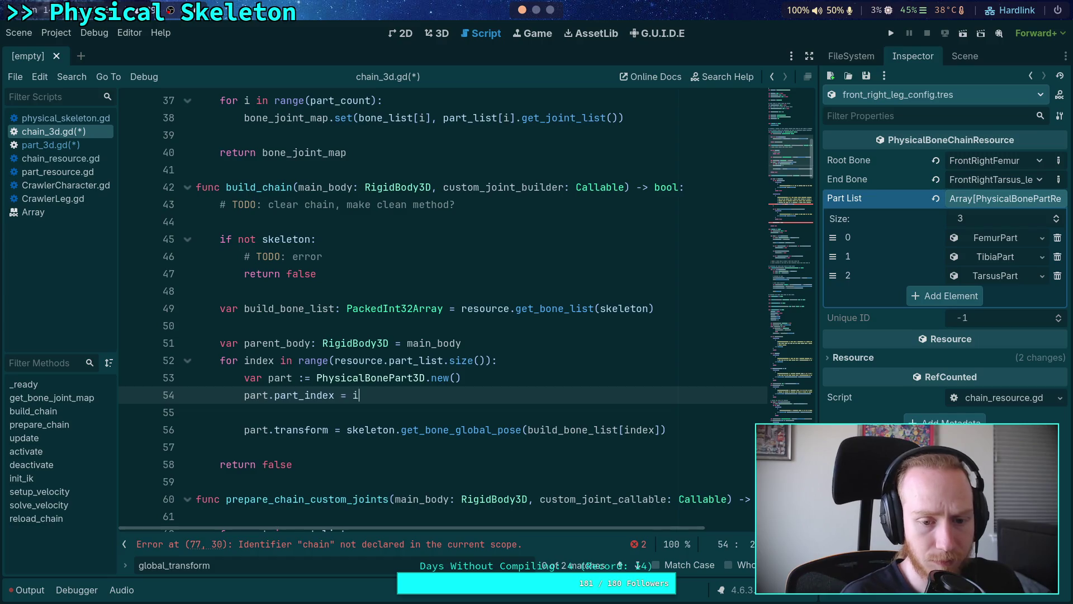
pyautogui.press('Return')
pyautogui.write('part.res')
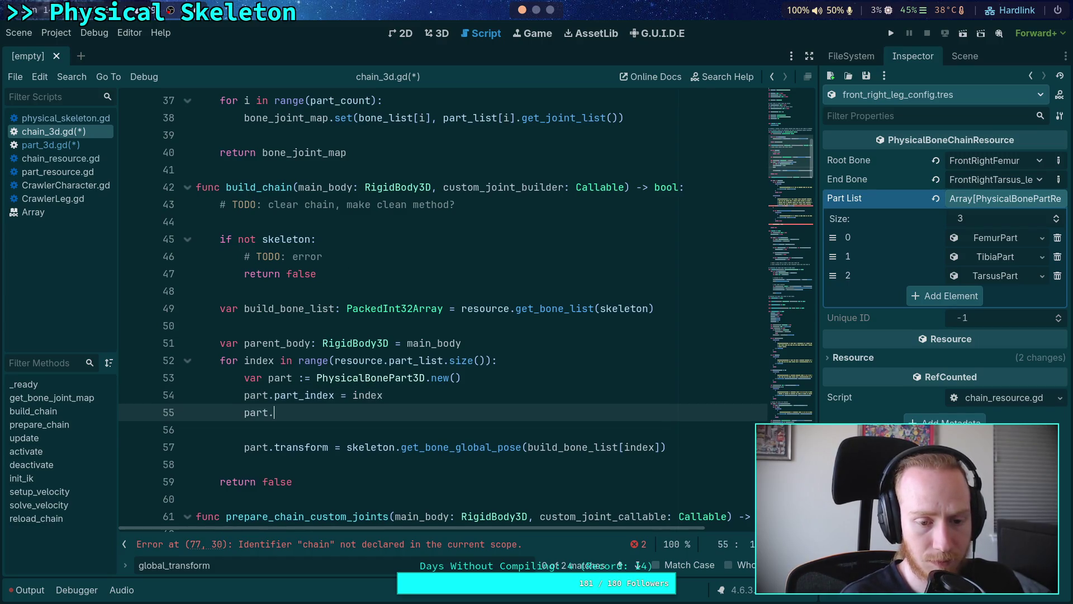
pyautogui.press('Return')
pyautogui.write('= ')
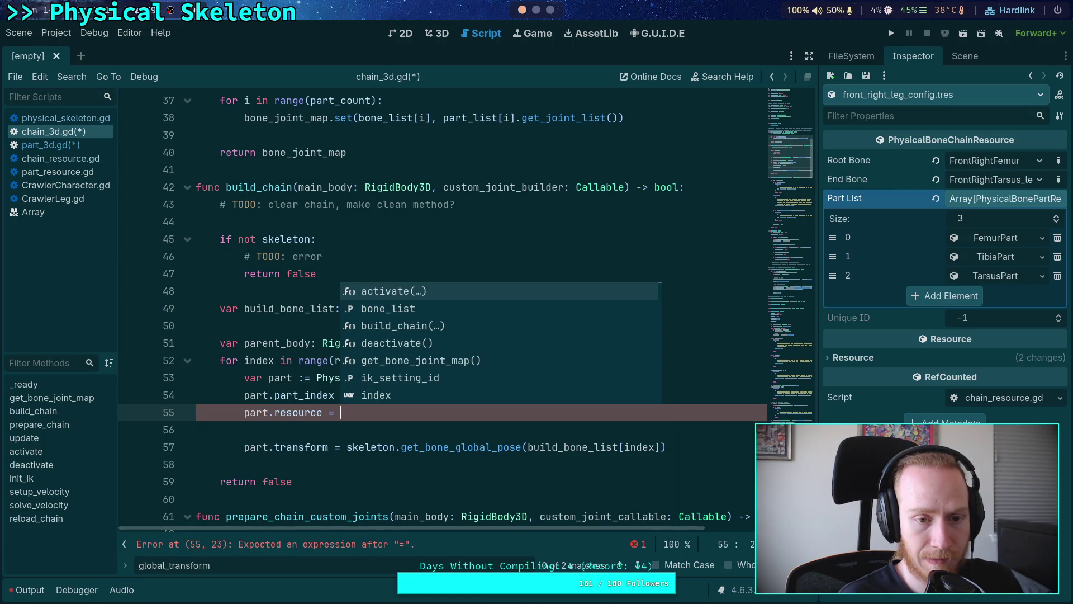
pyautogui.write('resource.')
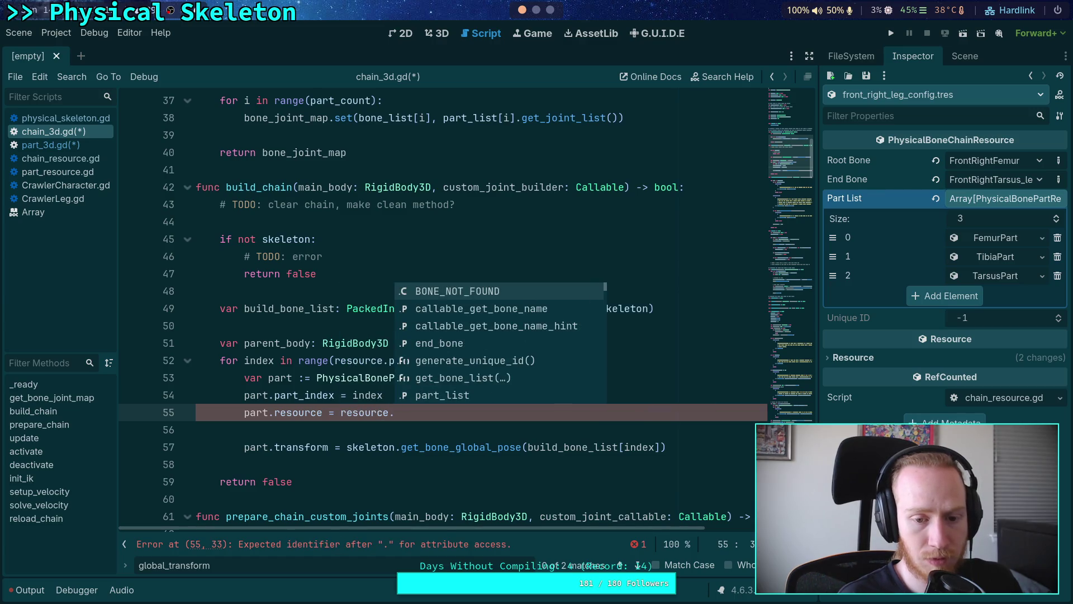
pyautogui.write('part')
pyautogui.press('Return')
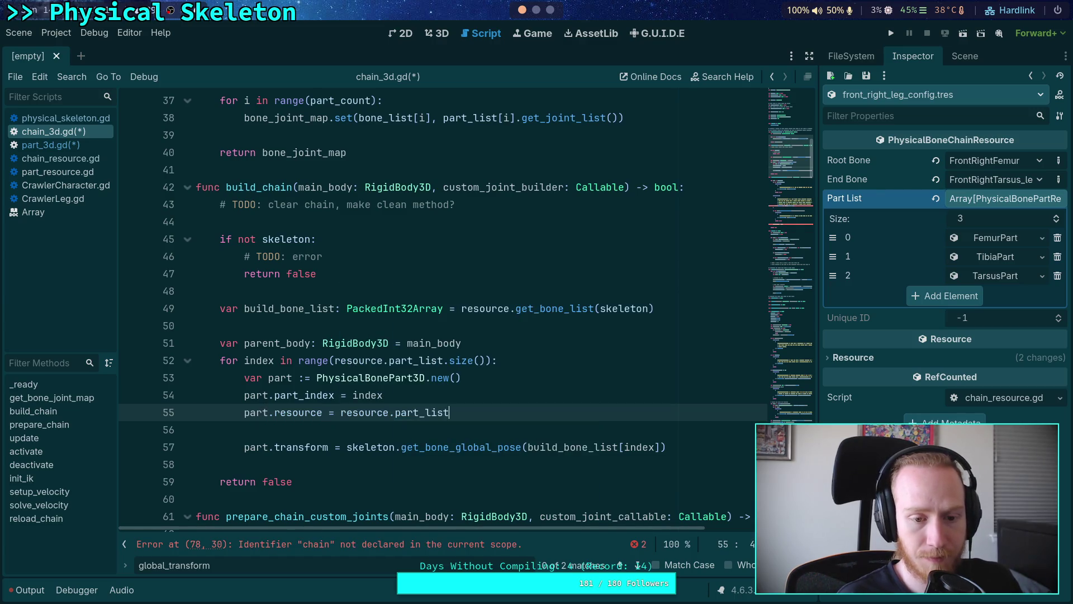
pyautogui.write('[')
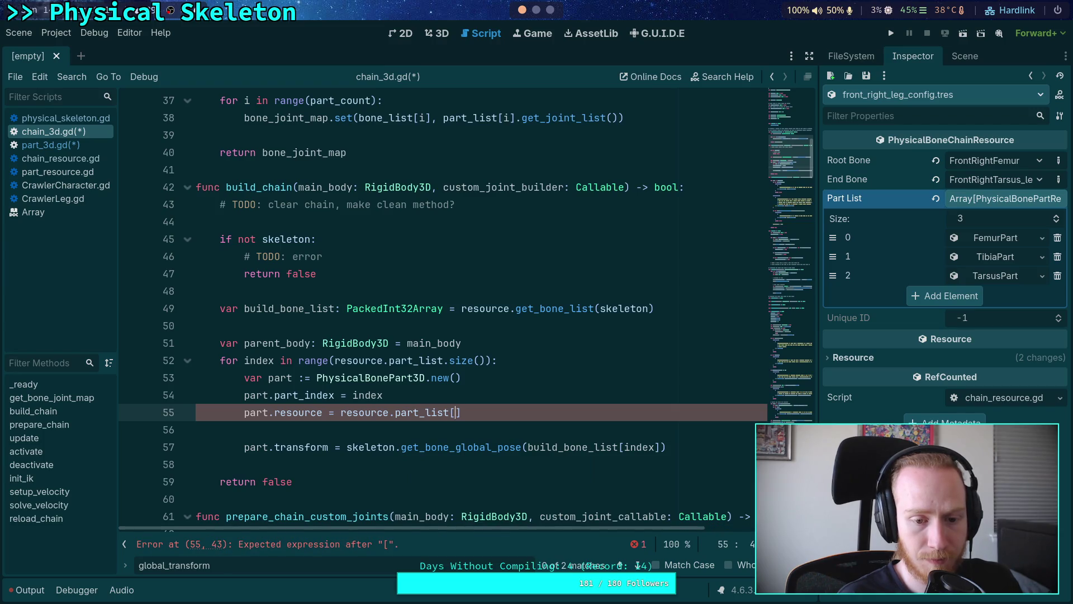
pyautogui.write('index]')
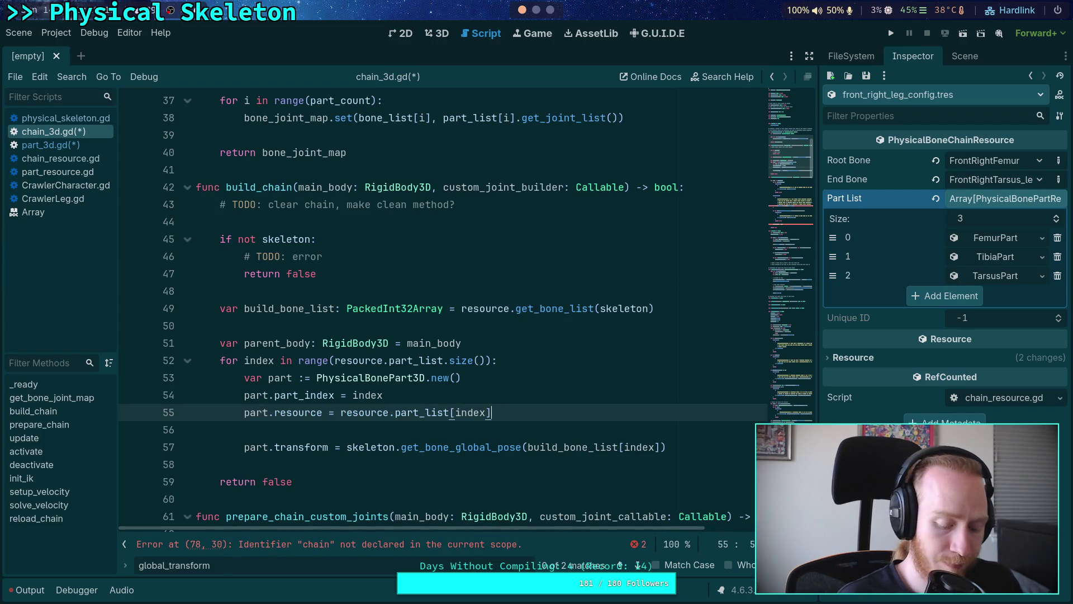
# Move the resource assignment above part_index and save chain_3d.gd.
pyautogui.hotkey('ctrl', 's')
pyautogui.scroll(2, 497, 373)
pyautogui.scroll(-3, 498, 372)
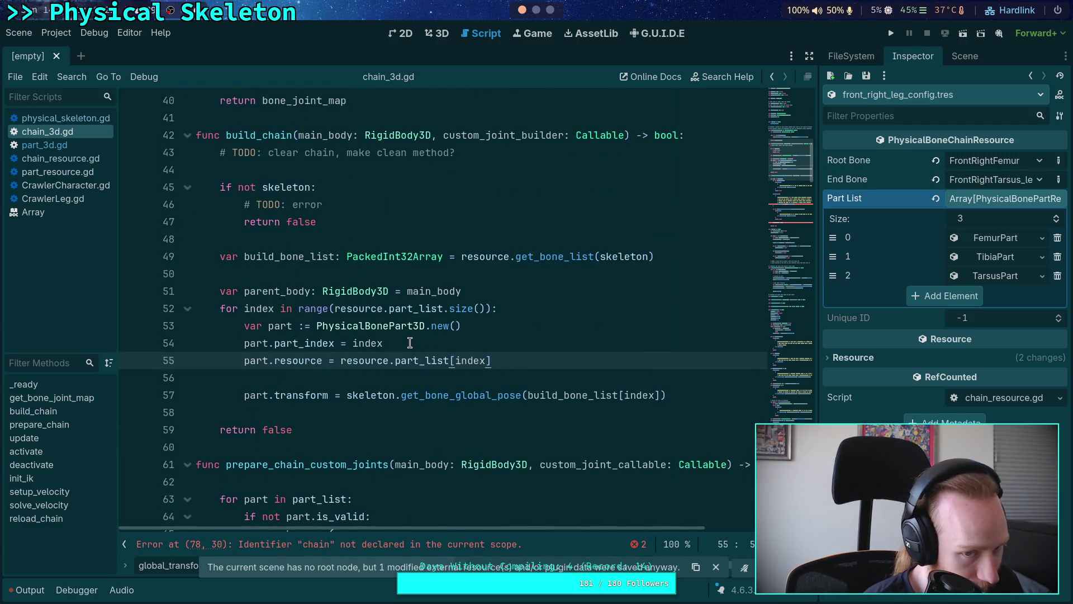
pyautogui.hotkey('alt', 'Up')
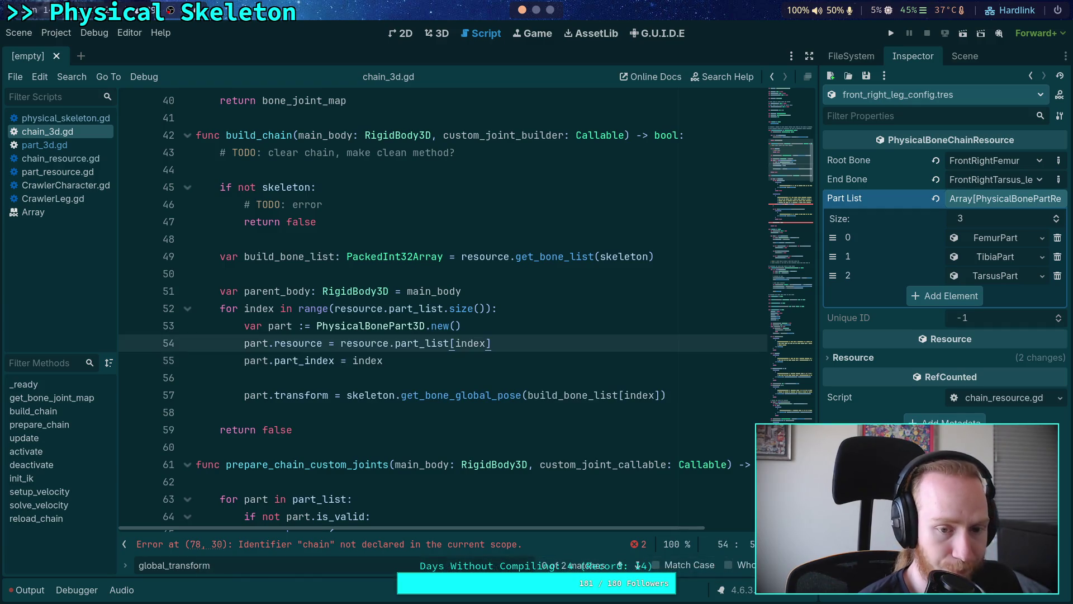
pyautogui.hotkey('ctrl', 's')
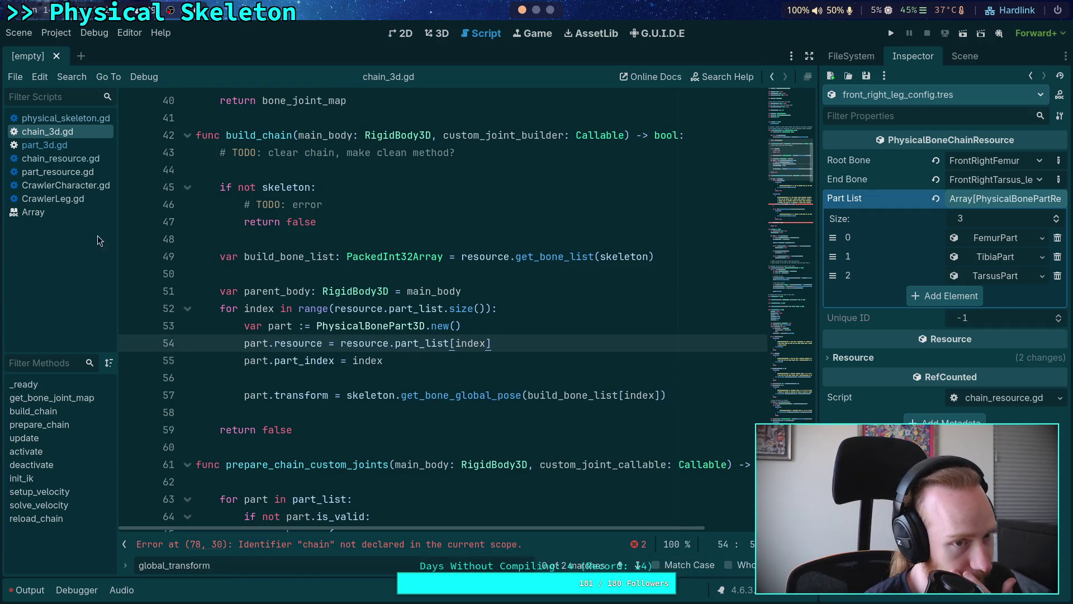
pyautogui.click(59, 148)
# Glance over part_3d.gd, then scroll down through chain_3d.gd.
pyautogui.scroll(6, 341, 284)
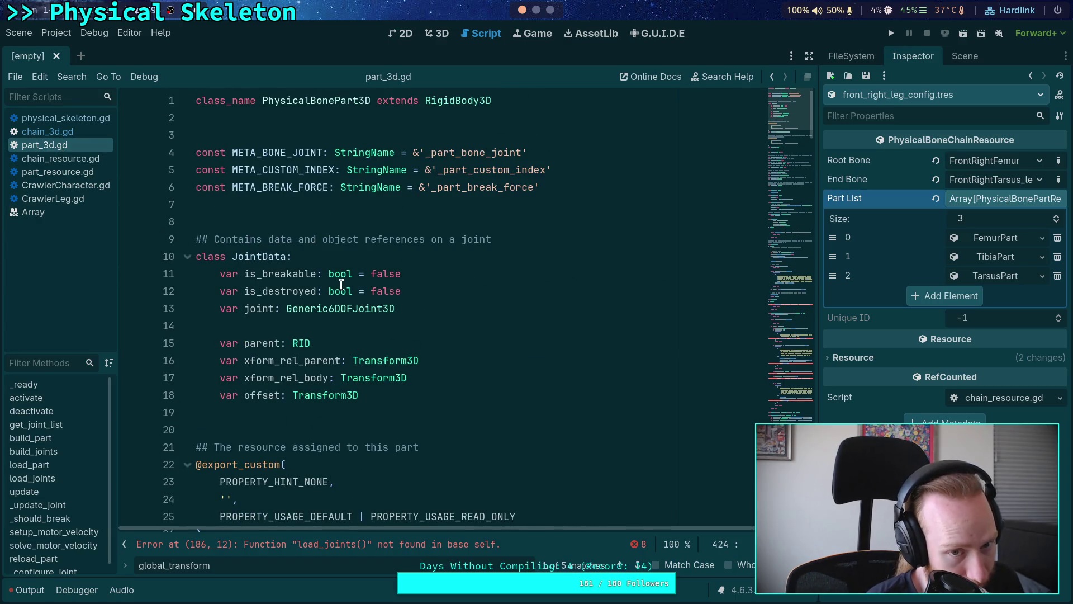
pyautogui.click(94, 133)
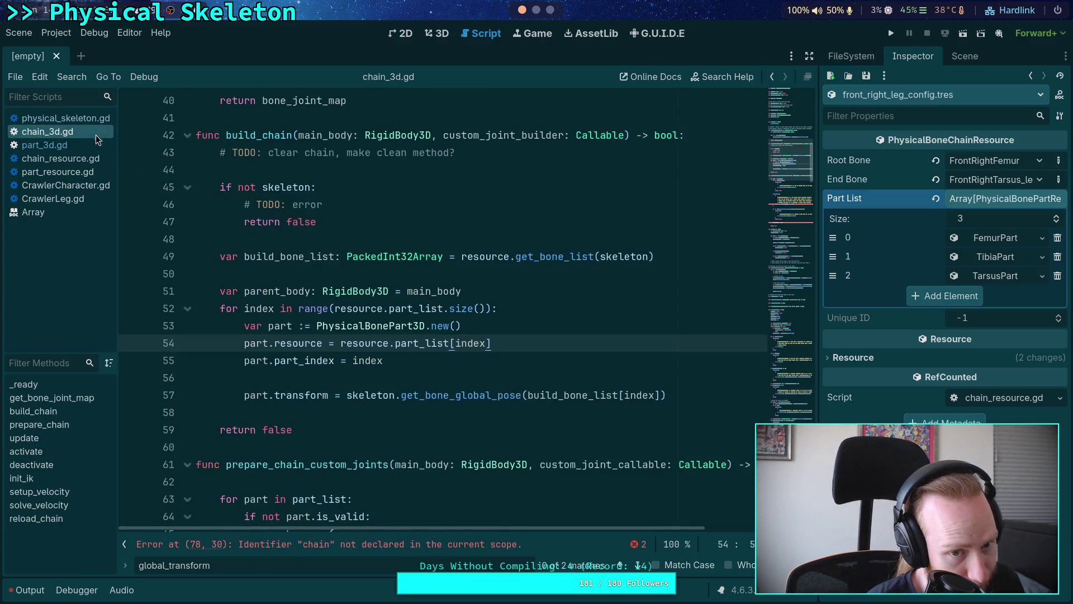
pyautogui.moveTo(803, 173); pyautogui.dragTo(797, 78)
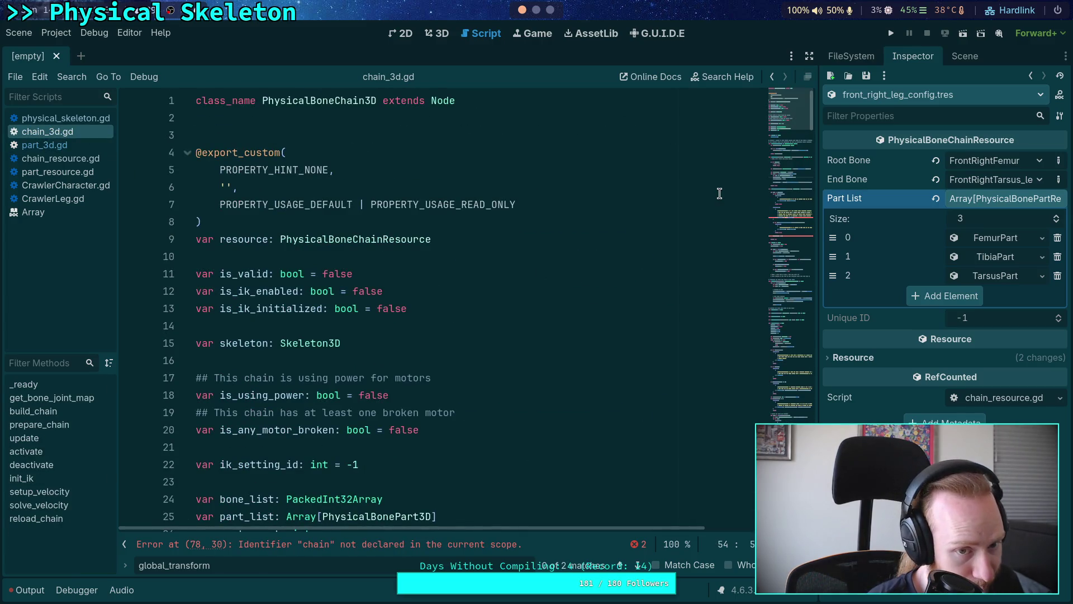
pyautogui.scroll(-15, 719, 193)
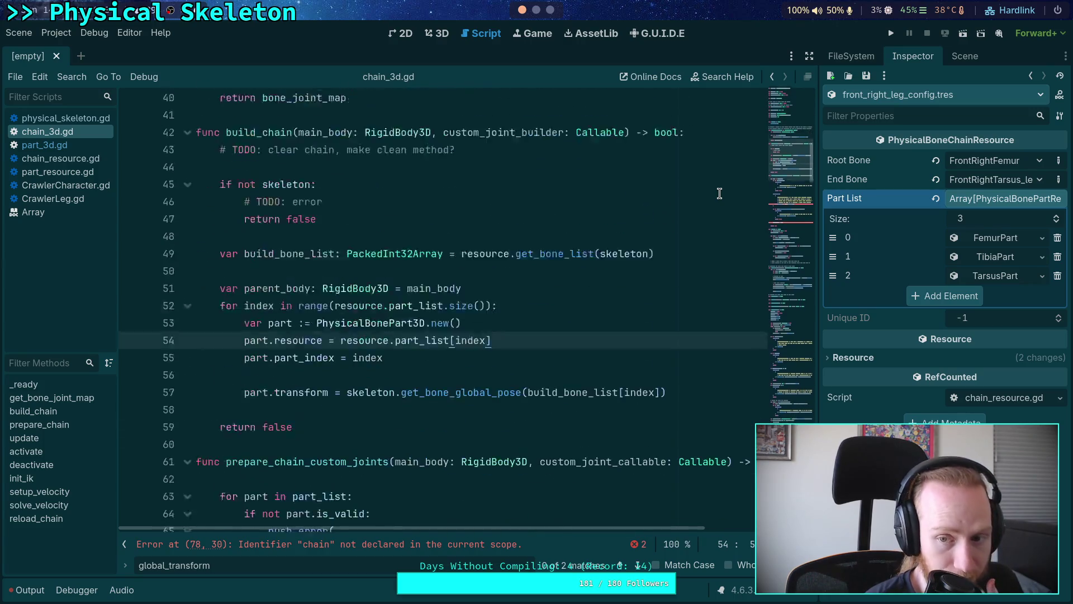
pyautogui.scroll(-2, 719, 193)
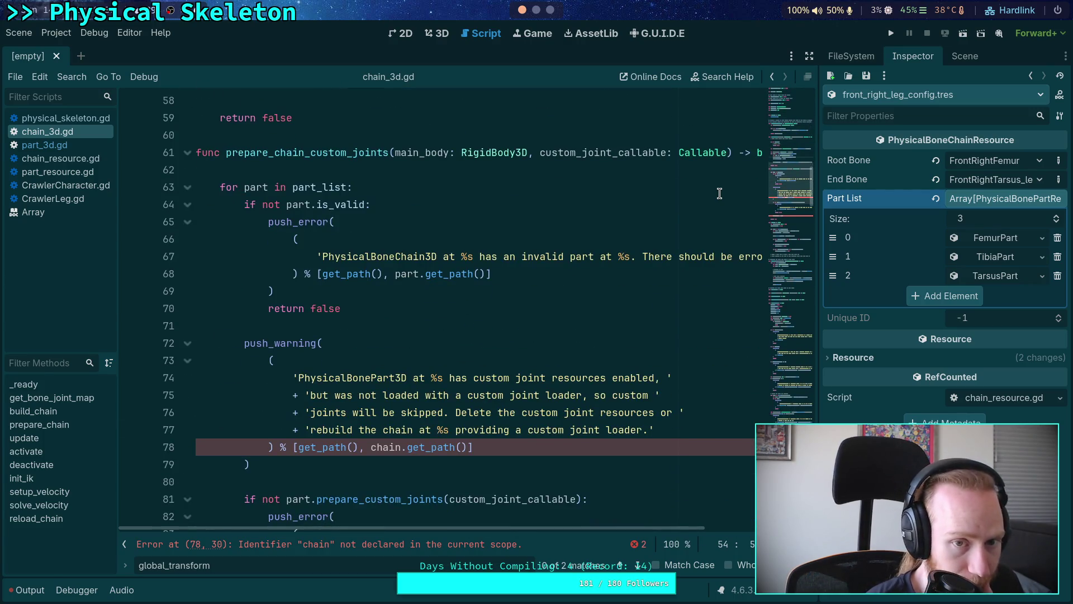
pyautogui.scroll(-4, 719, 193)
pyautogui.scroll(-5, 719, 193)
pyautogui.scroll(-7, 719, 194)
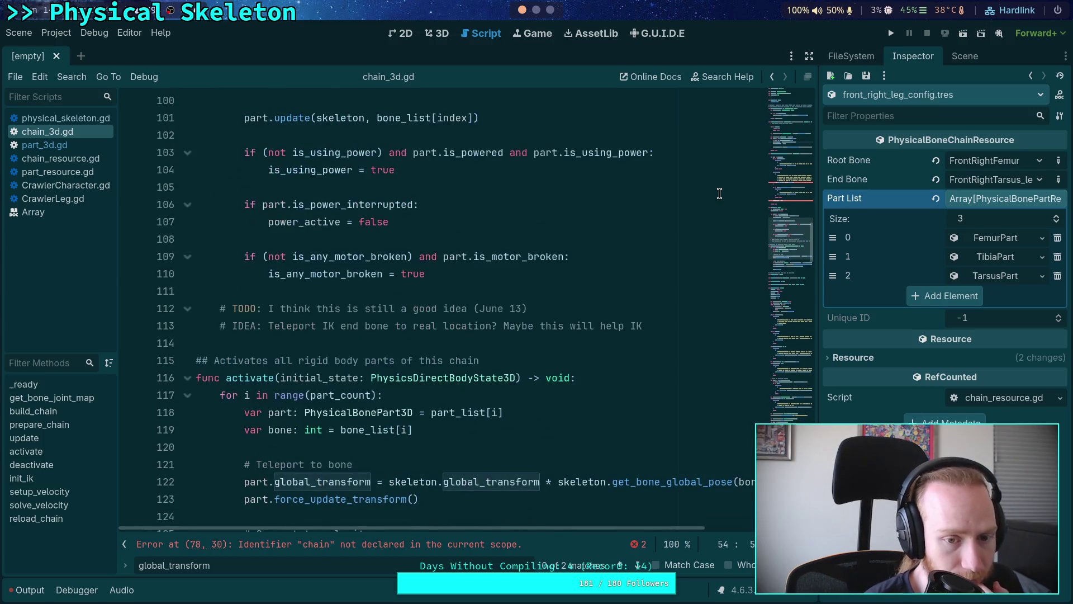
pyautogui.scroll(-4, 719, 194)
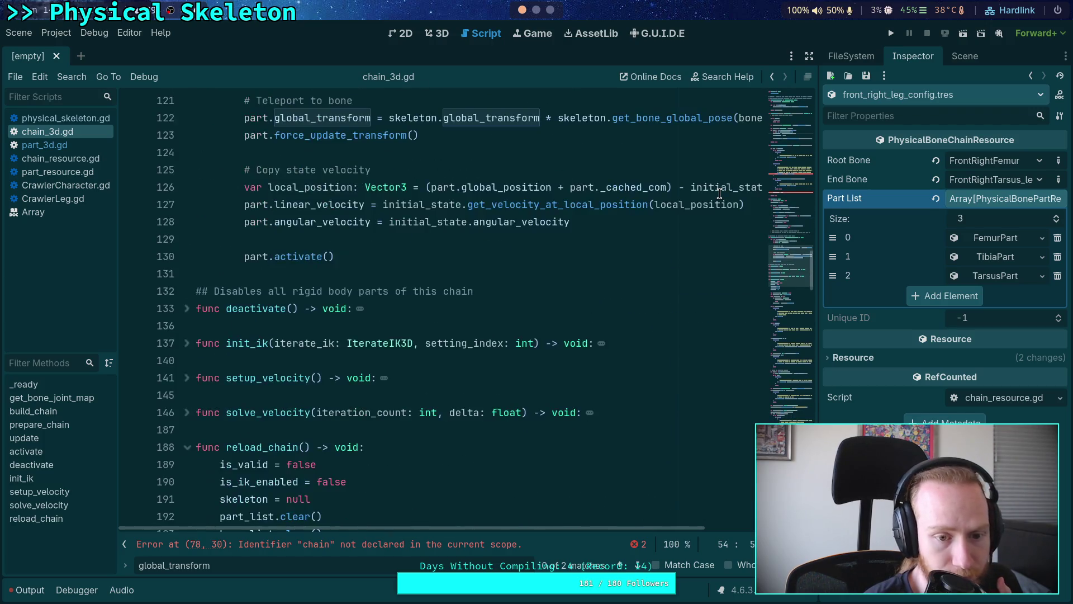
pyautogui.scroll(5, 621, 240)
# Collapse the activate, reload_chain, update and prepare_chain_custom_joints functions.
pyautogui.click(189, 274)
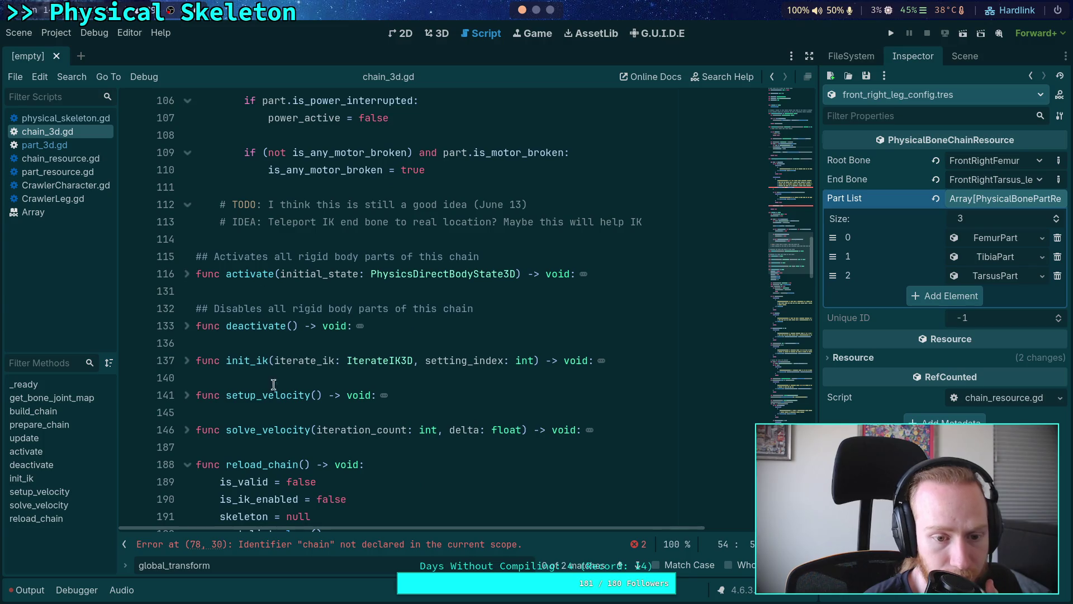
pyautogui.click(187, 465)
pyautogui.scroll(4, 273, 423)
pyautogui.scroll(8, 273, 424)
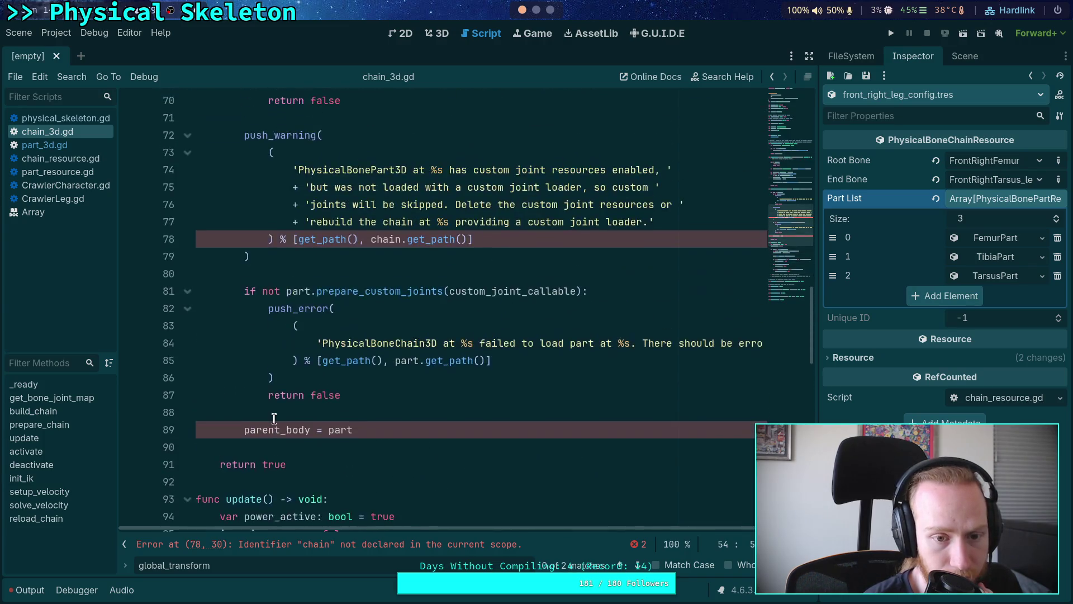
pyautogui.scroll(-4, 235, 364)
pyautogui.click(189, 293)
pyautogui.scroll(12, 193, 330)
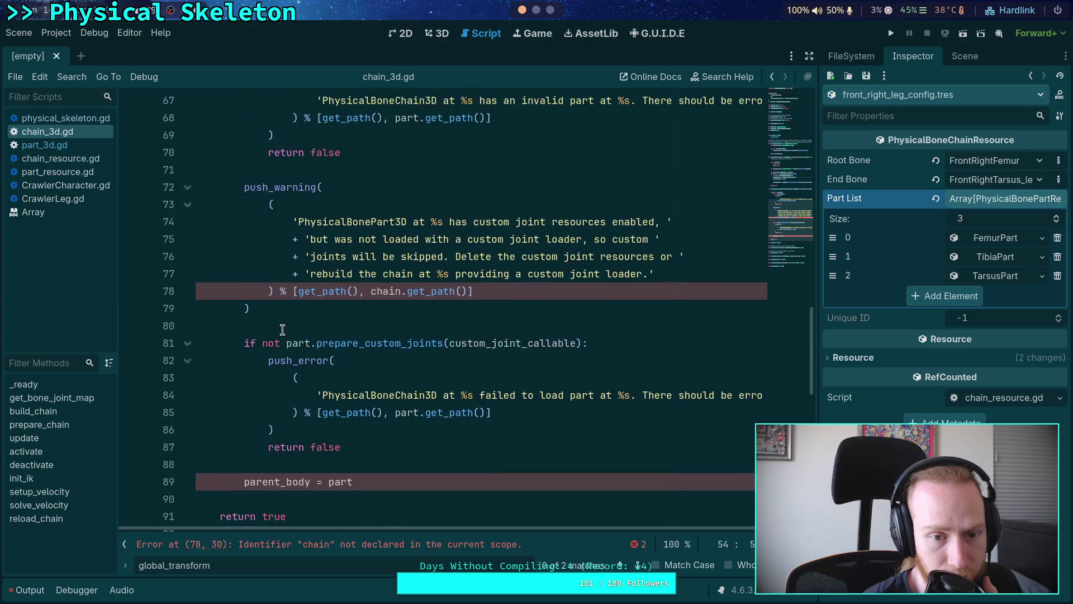
pyautogui.click(181, 360)
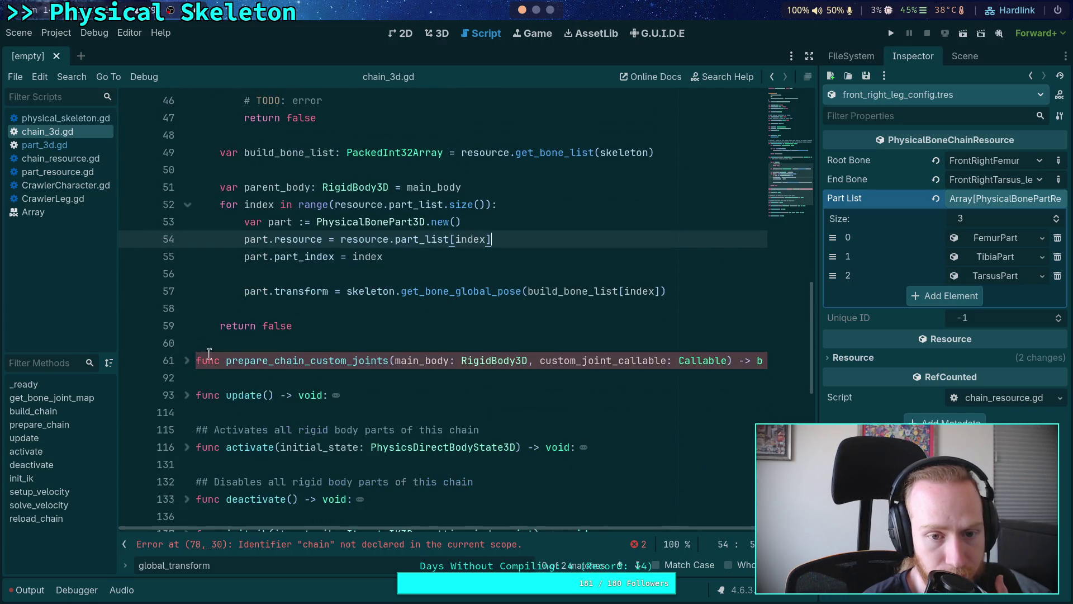
pyautogui.scroll(1, 307, 335)
# Place the caret on line 56 and review build_part's parameters in part_3d.gd.
pyautogui.click(432, 308)
pyautogui.scroll(1, 432, 310)
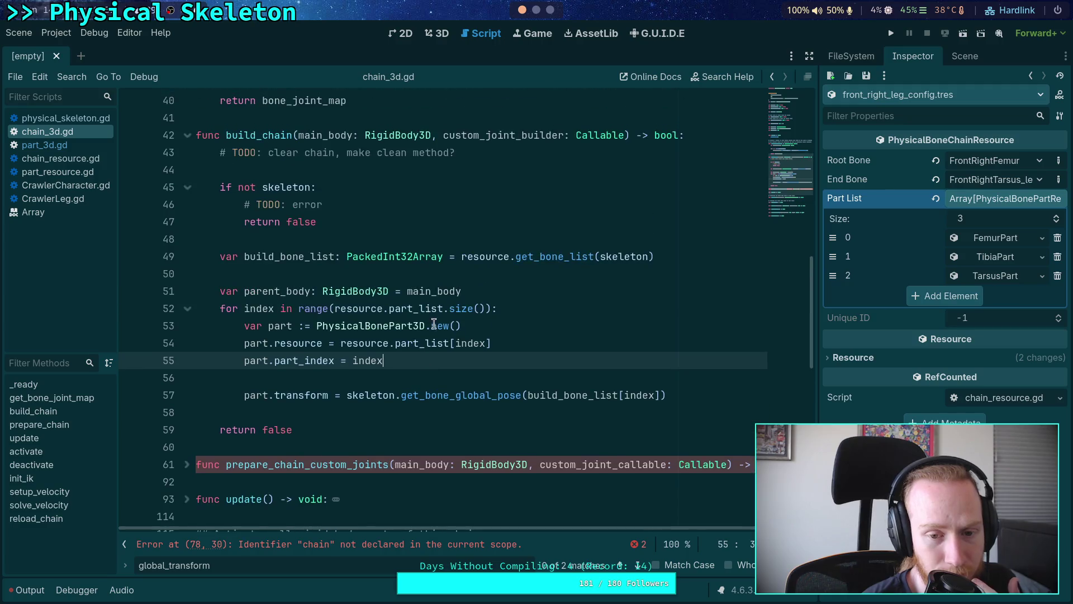
pyautogui.click(469, 373)
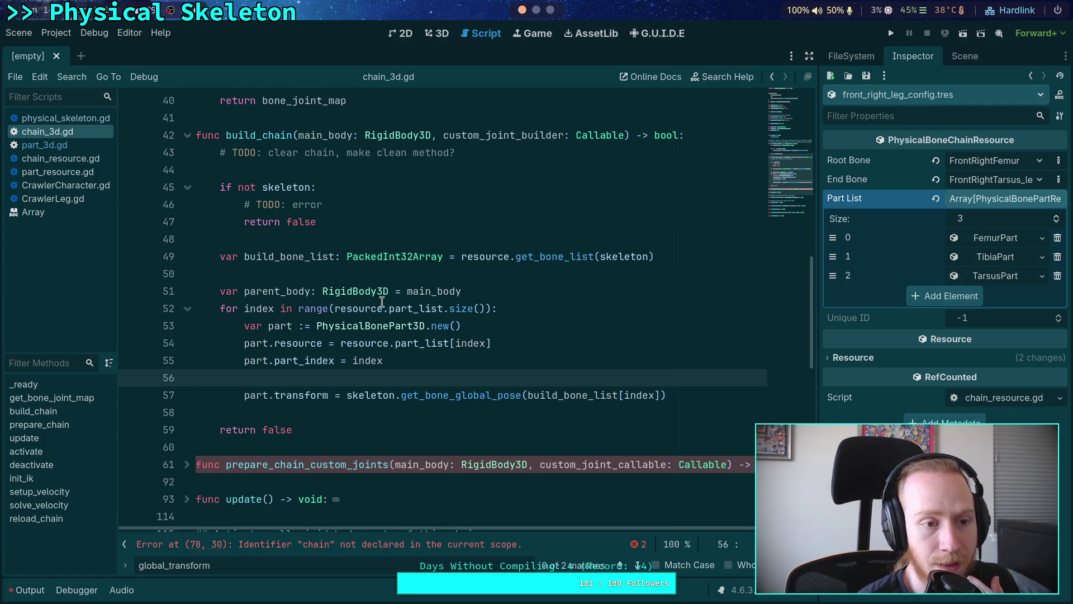
pyautogui.click(59, 147)
pyautogui.scroll(-10, 371, 264)
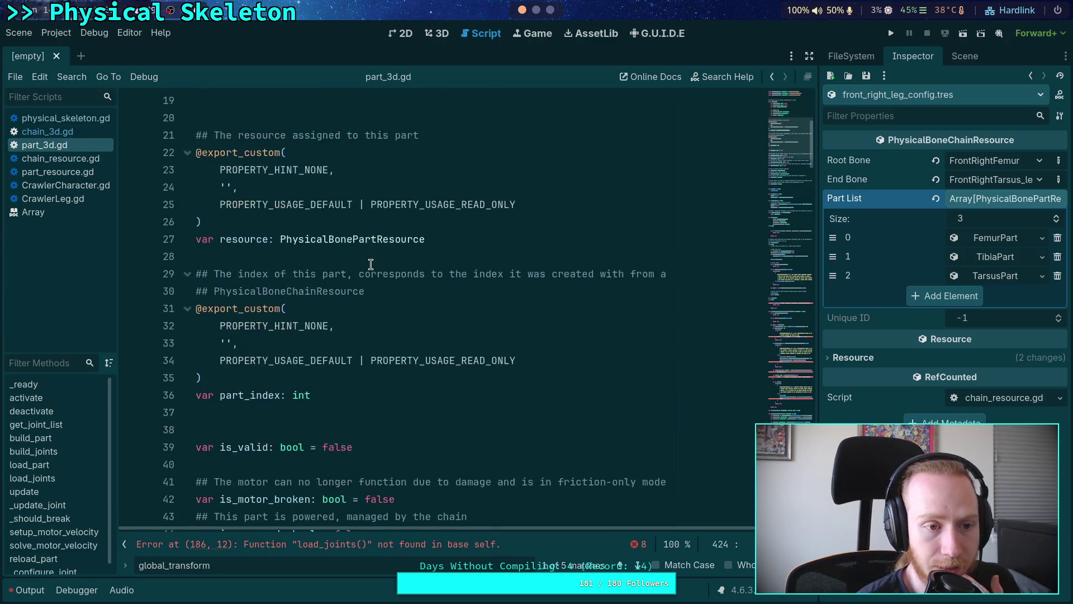
pyautogui.scroll(-12, 370, 264)
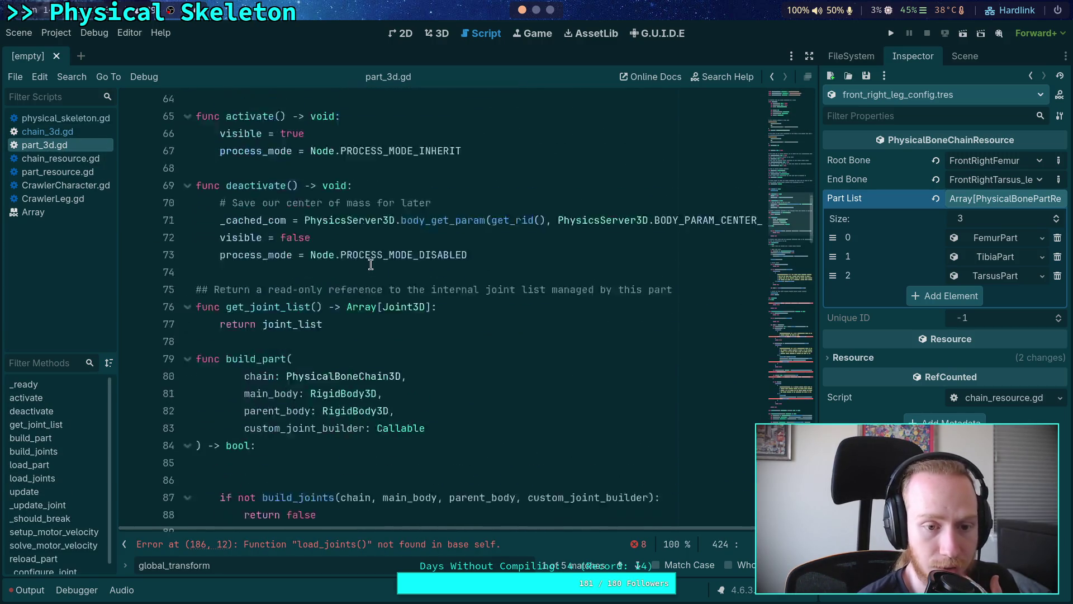
pyautogui.scroll(-1, 370, 264)
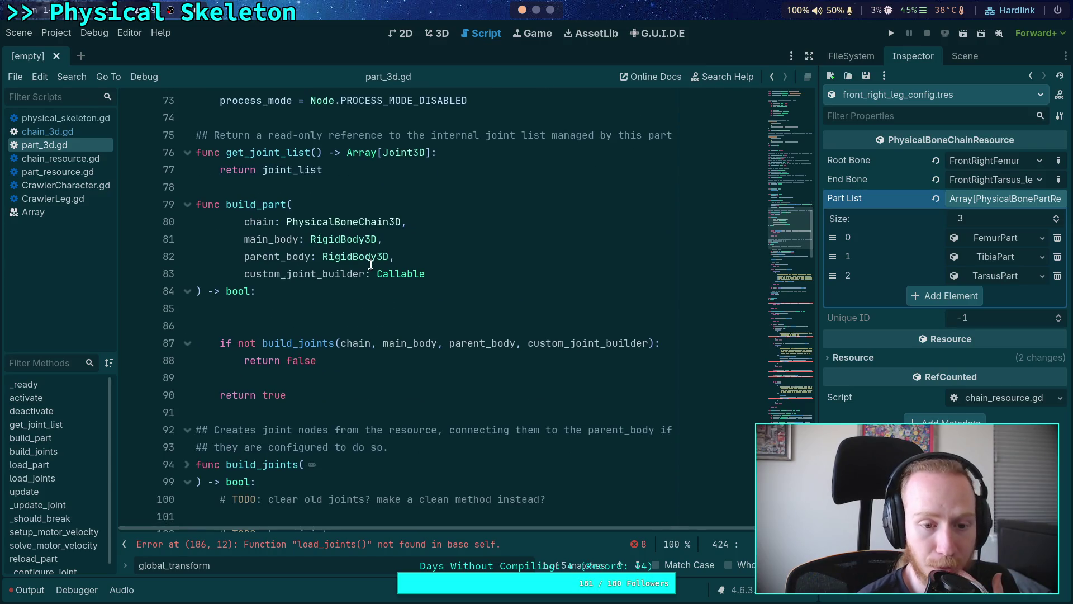
pyautogui.click(301, 319)
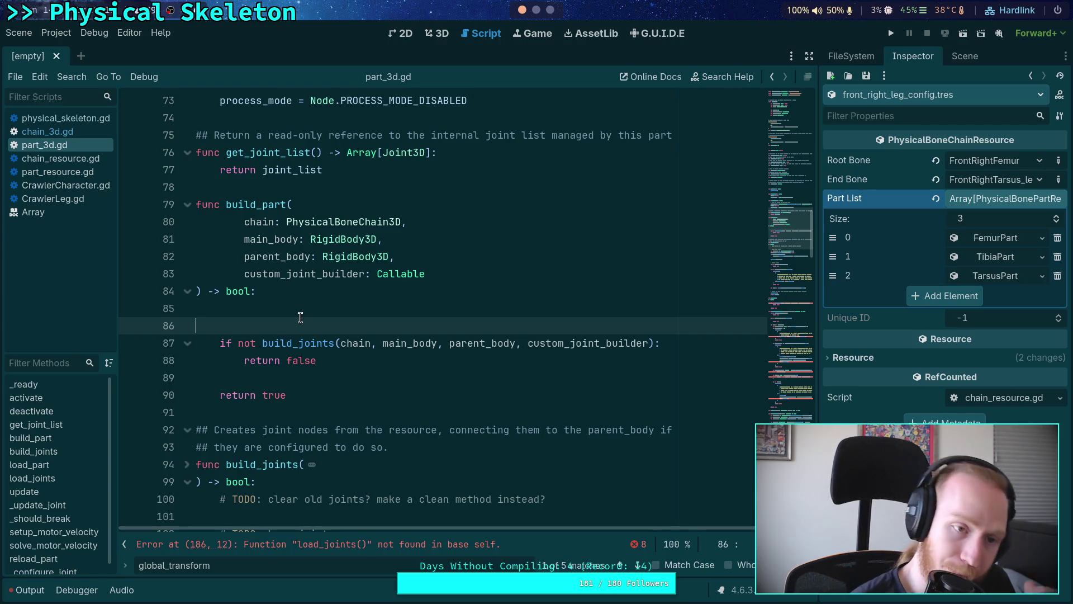
pyautogui.click(50, 131)
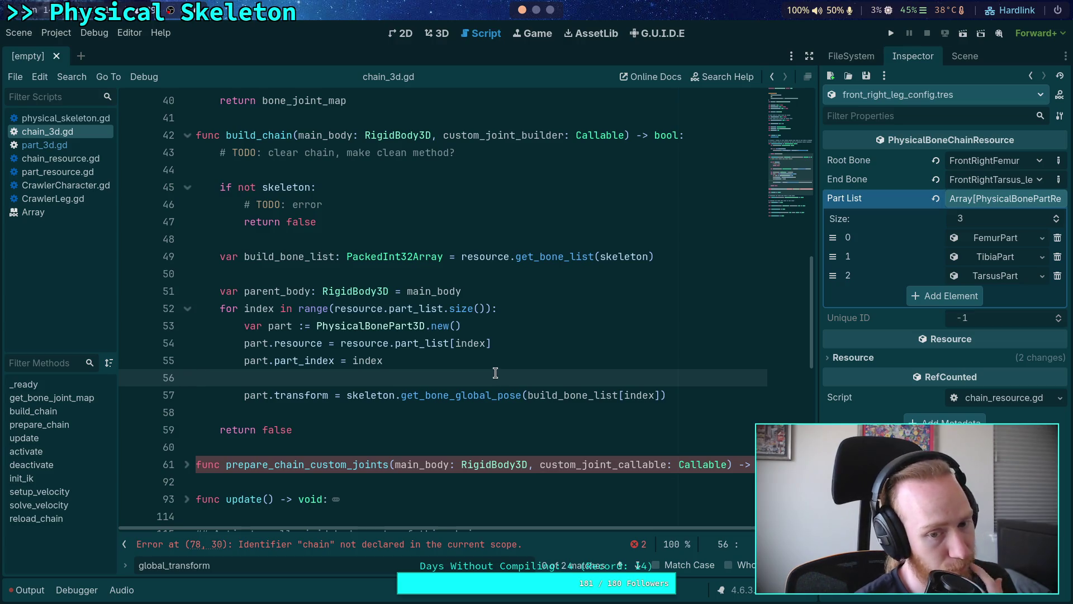
# Open a line after the transform assignment and begin part.build_part(self, main_body,.
pyautogui.hotkey('alt', 'Down')
pyautogui.hotkey('alt', 'Down')
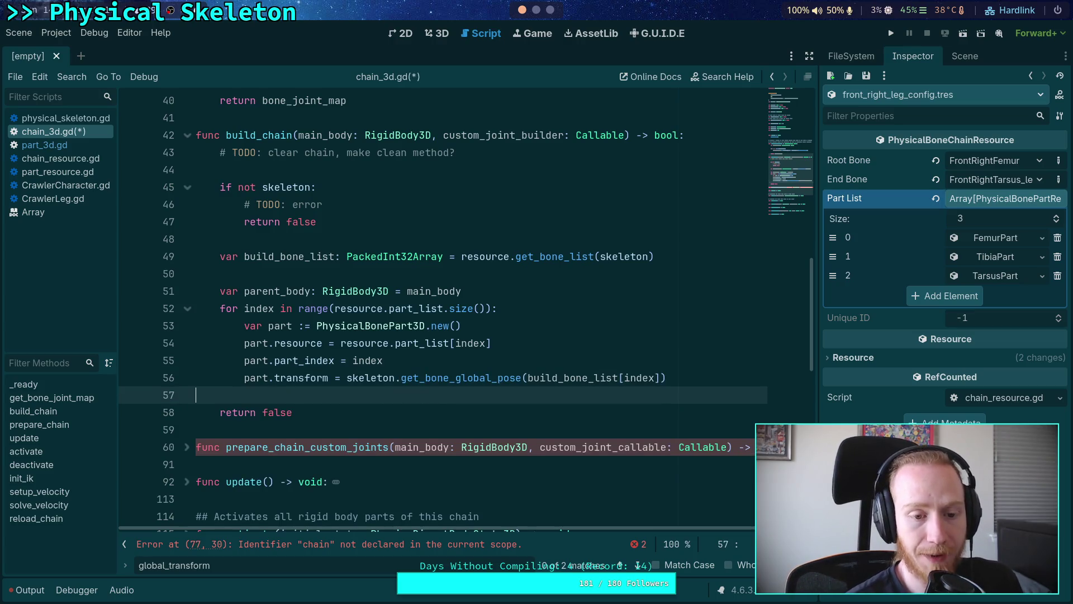
pyautogui.press('Up')
pyautogui.press('Return')
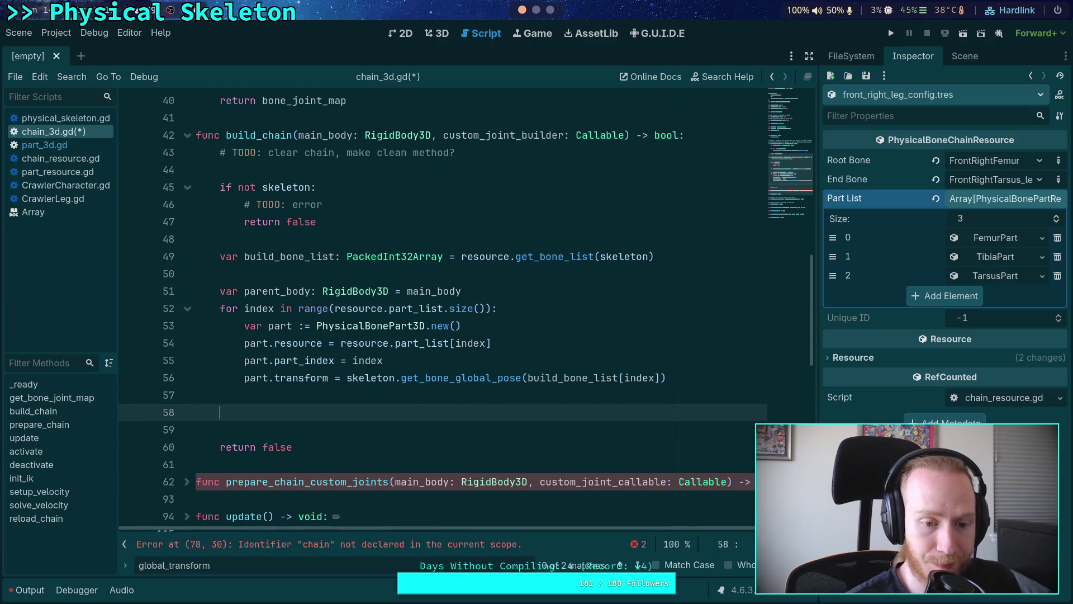
pyautogui.write('part.')
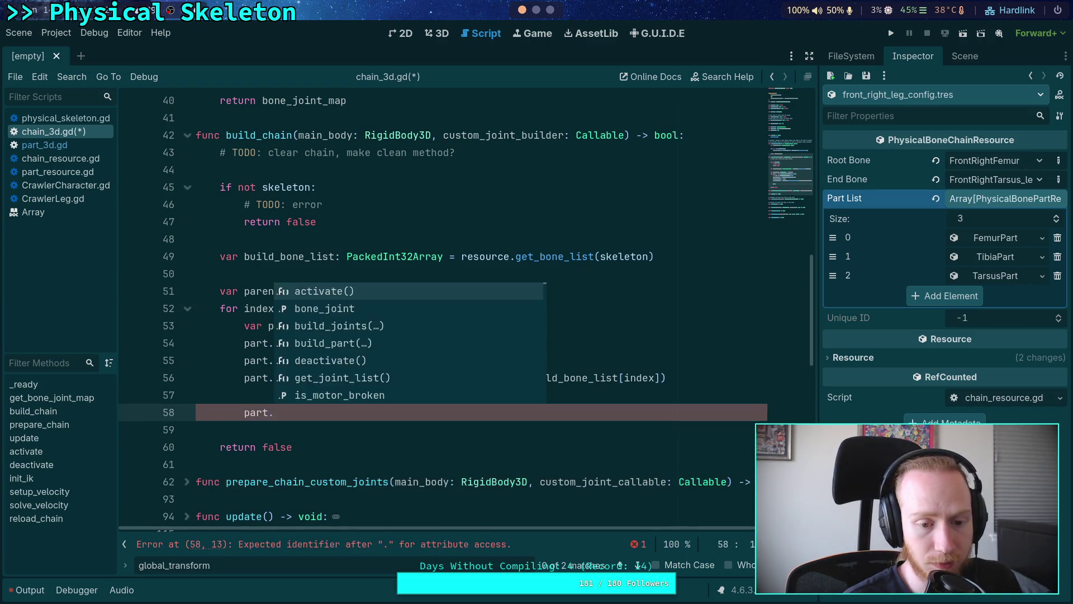
pyautogui.write('build_pa')
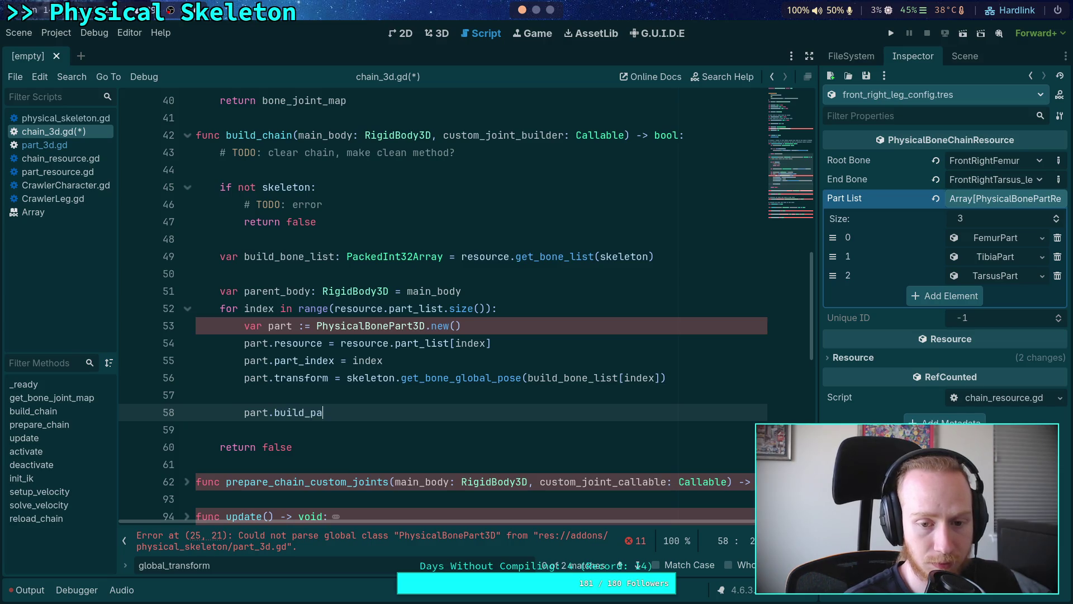
pyautogui.write('rt(self,')
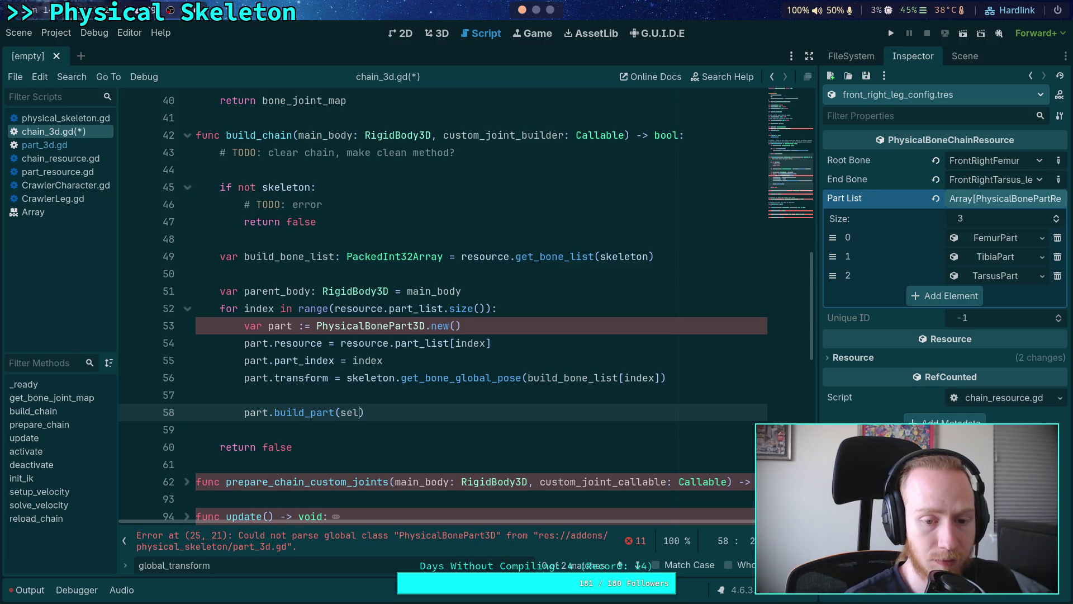
pyautogui.click(81, 144)
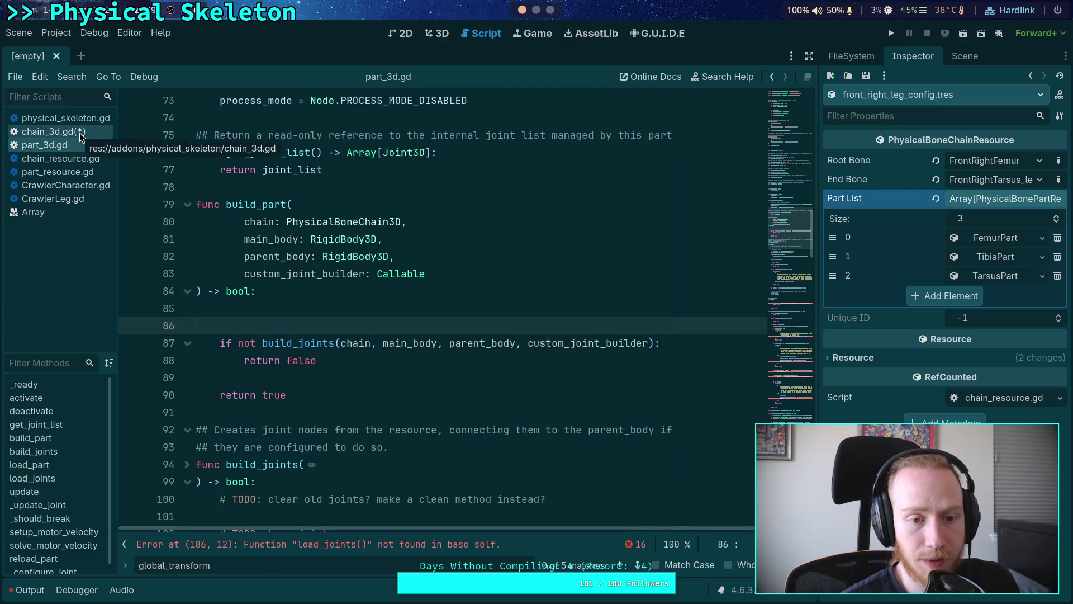
pyautogui.click(54, 131)
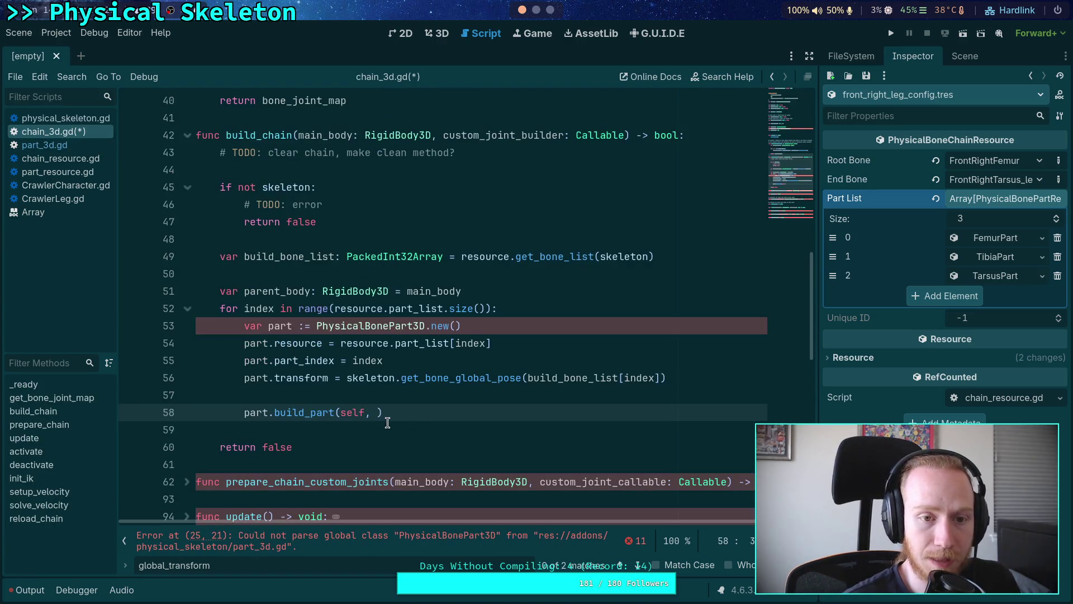
pyautogui.write('main_bodp')
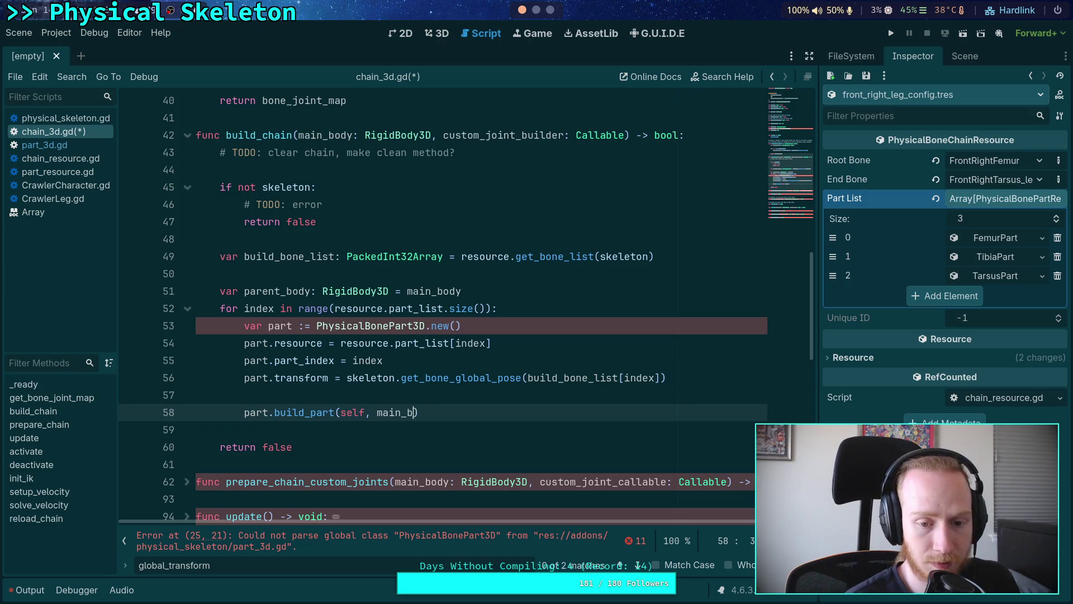
pyautogui.press('BackSpace')
pyautogui.write('y,')
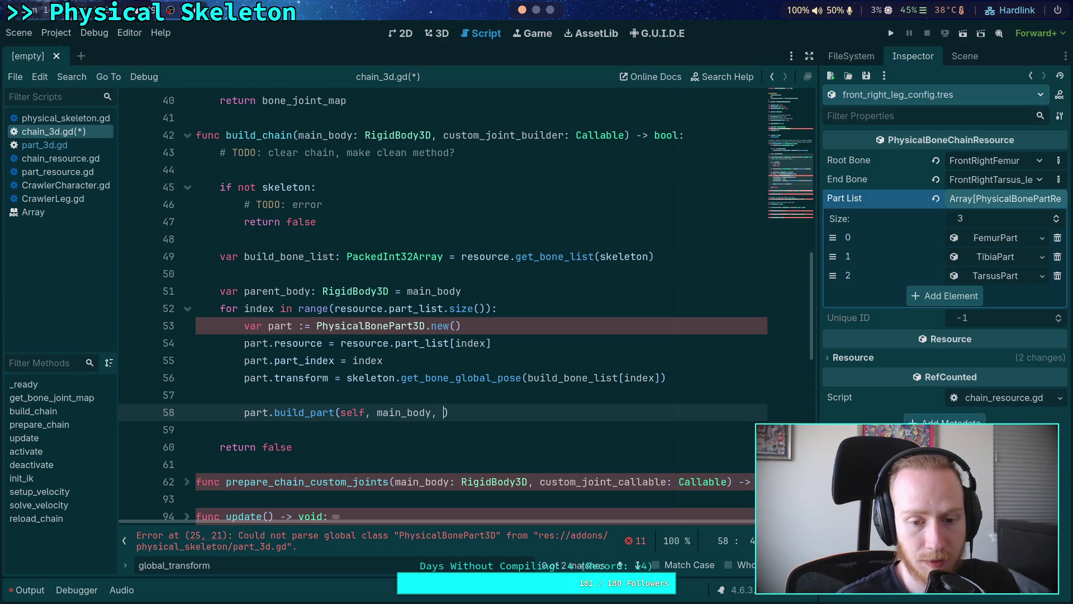
# Complete the build_part call with parent_body and custom_joint_builder.
pyautogui.click(76, 144)
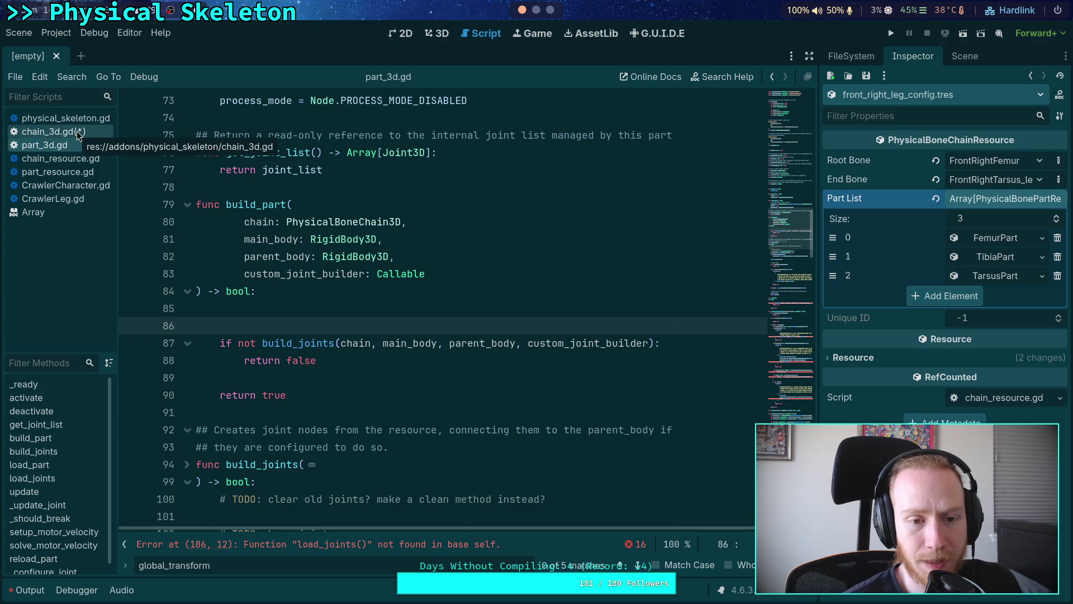
pyautogui.click(76, 131)
pyautogui.write('parent_b')
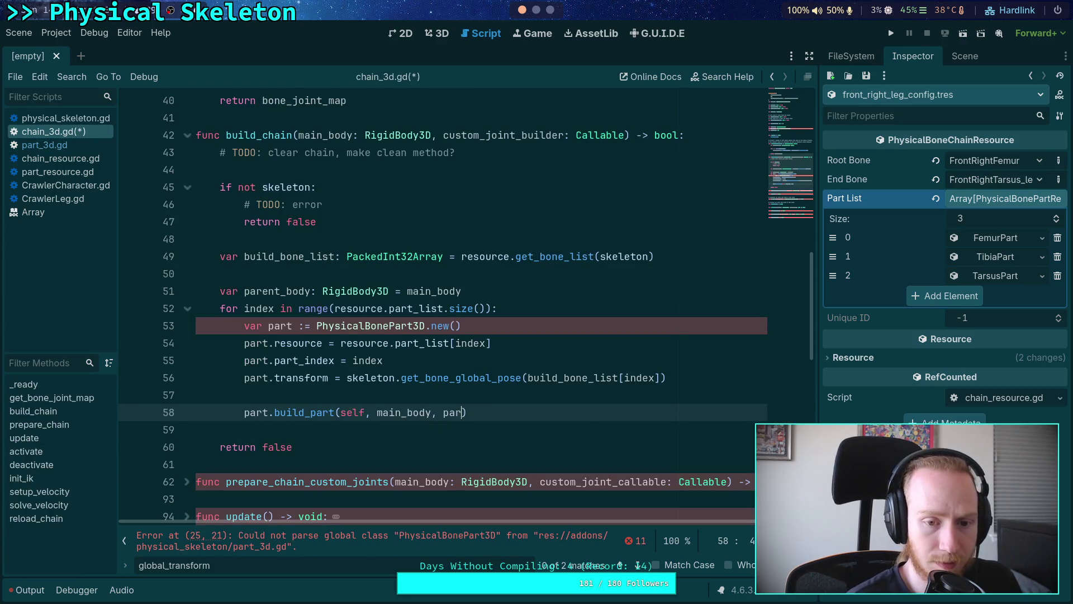
pyautogui.press('Return')
pyautogui.write(',')
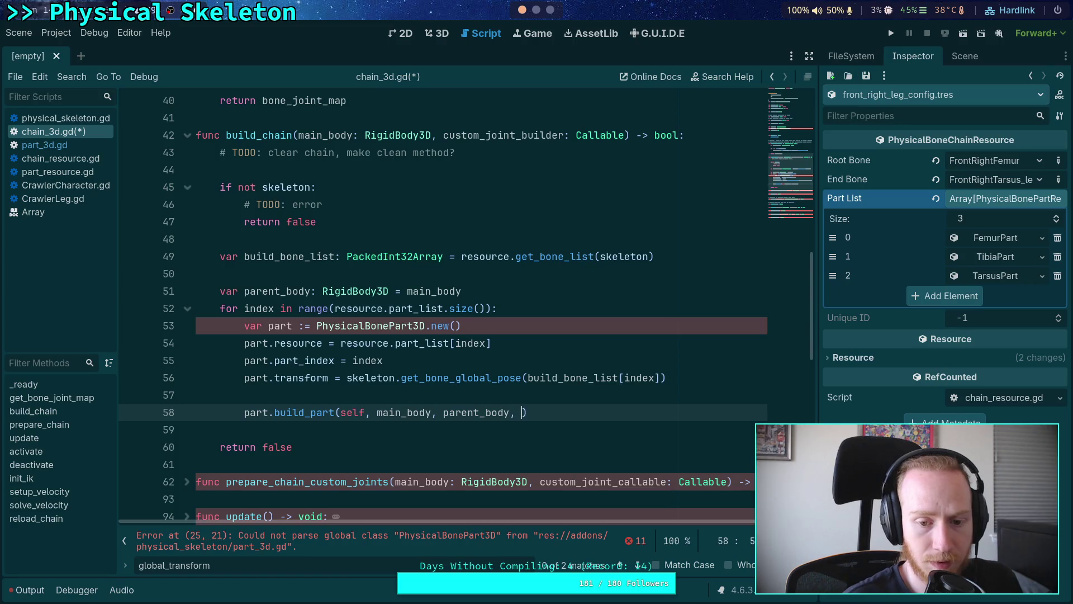
pyautogui.press('BackSpace')
pyautogui.press('BackSpace')
pyautogui.write('u')
pyautogui.press('Return')
pyautogui.press('Down')
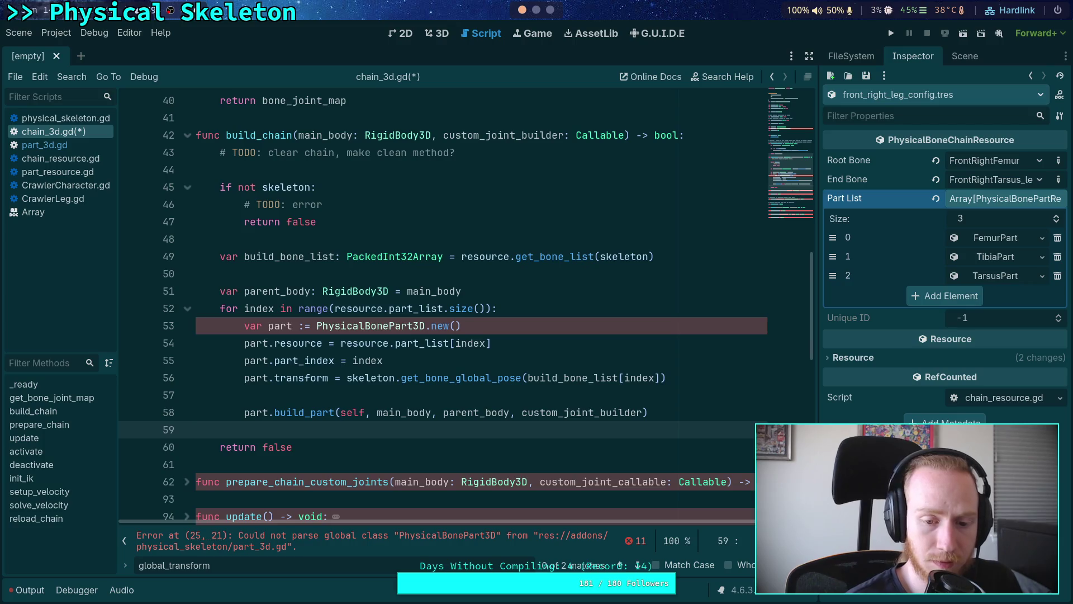
pyautogui.click(56, 146)
# Store the call's result in 'var success: bool =' and wrap its arguments onto their own line.
pyautogui.click(71, 134)
pyautogui.click(242, 411)
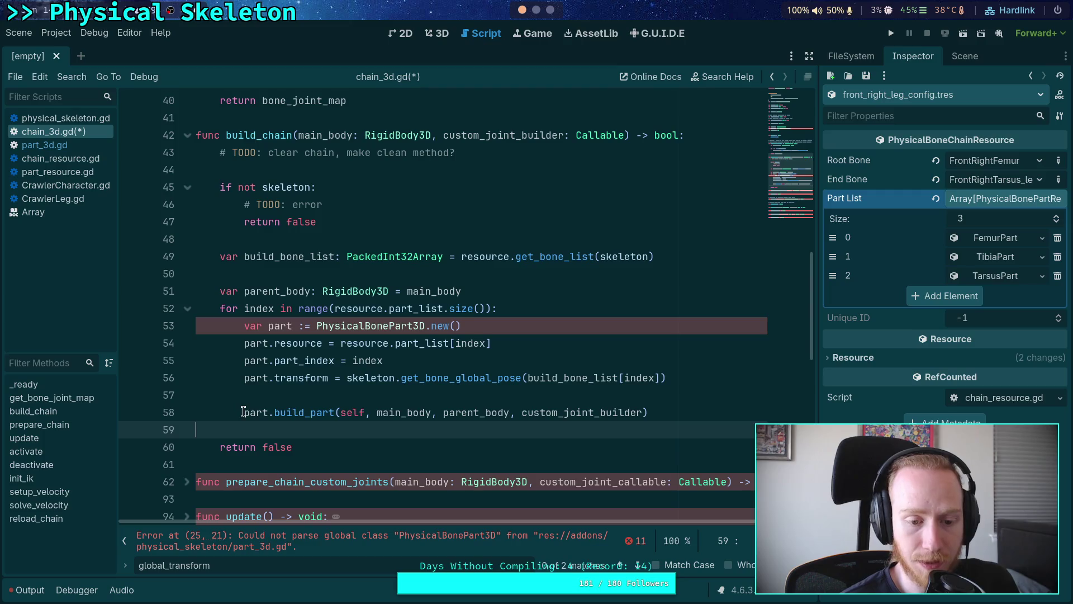
pyautogui.write('var su')
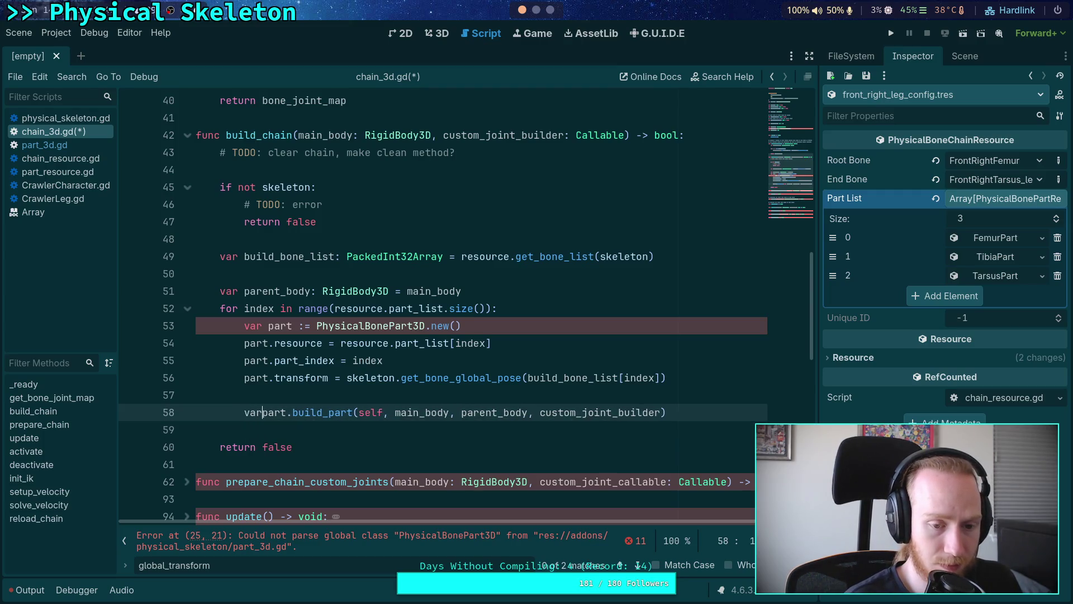
pyautogui.write('ccess: bool ')
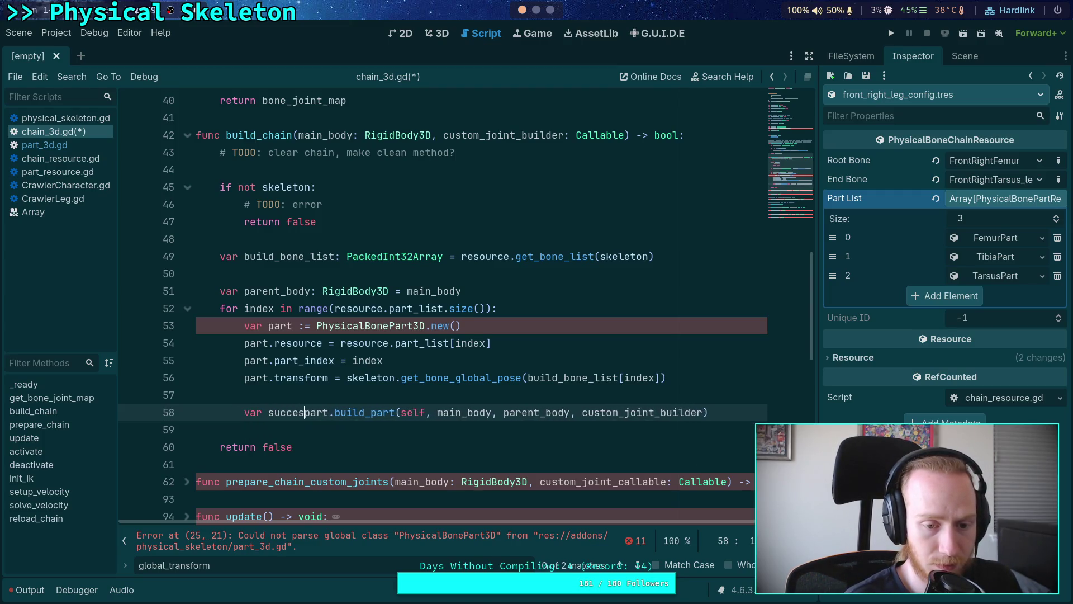
pyautogui.write('=')
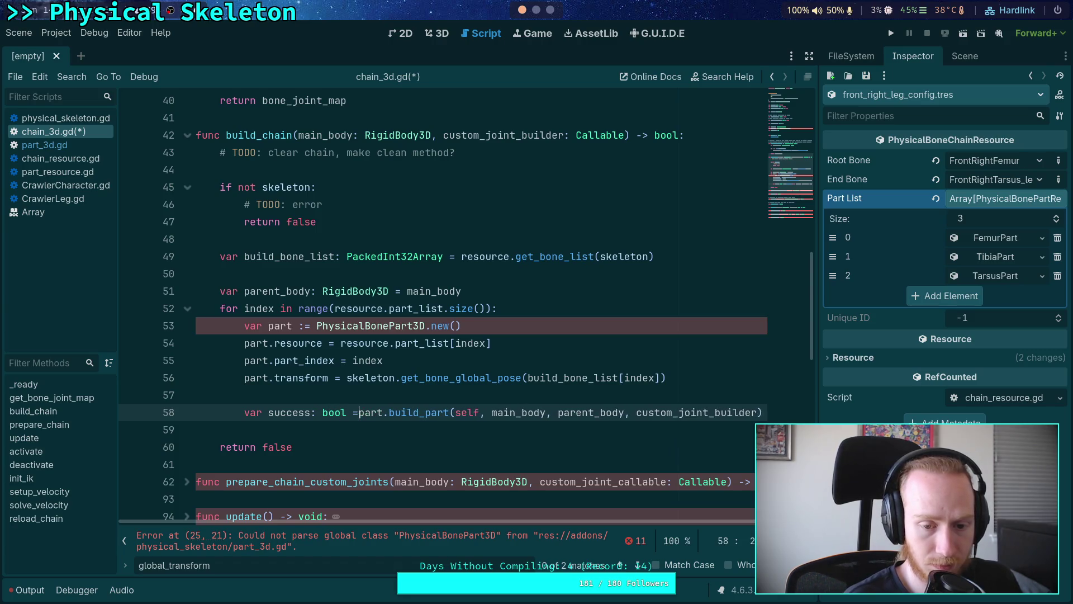
pyautogui.click(457, 412)
pyautogui.press('Right')
pyautogui.press('Return')
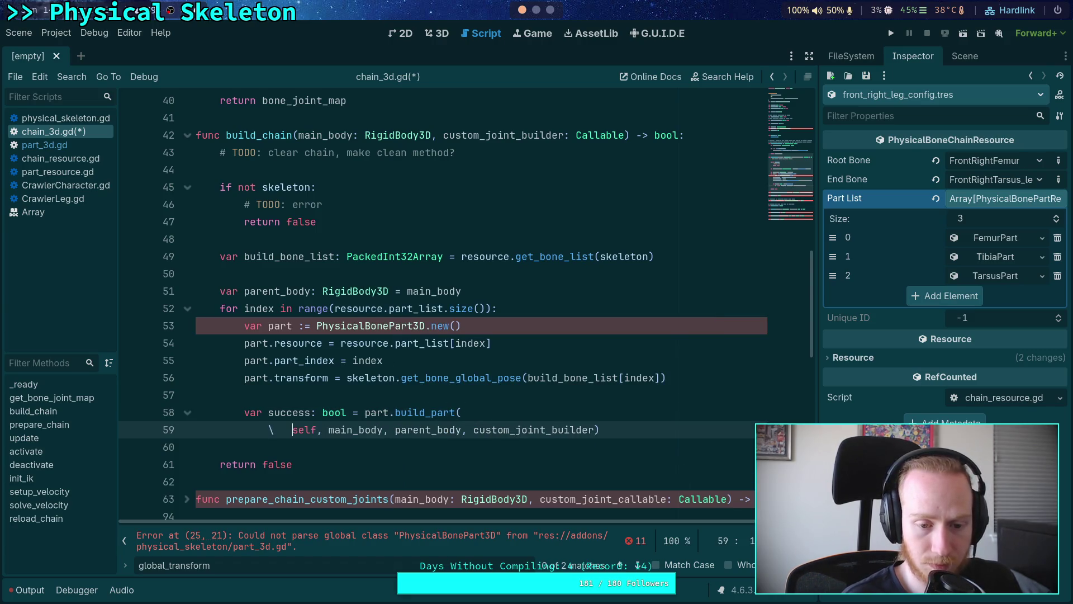
pyautogui.press('Tab')
pyautogui.press('End')
pyautogui.press('Left')
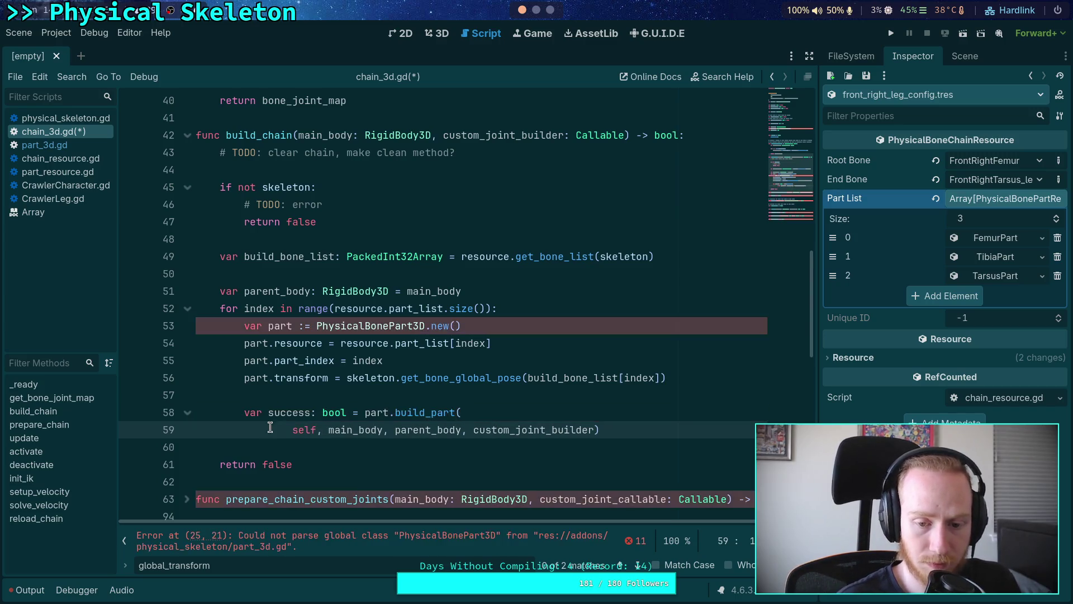
pyautogui.press('Return')
pyautogui.press('BackSpace')
# Add 'if not success:' with '# TODO: error' and 'return false', then save.
pyautogui.press('End')
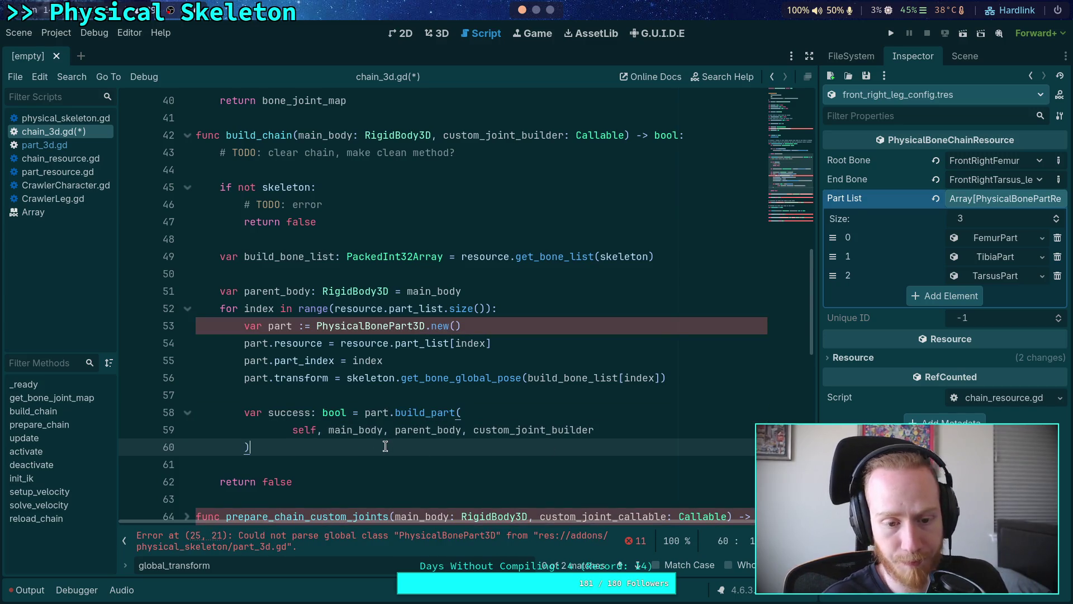
pyautogui.press('Return')
pyautogui.press('Return')
pyautogui.write('if not success:')
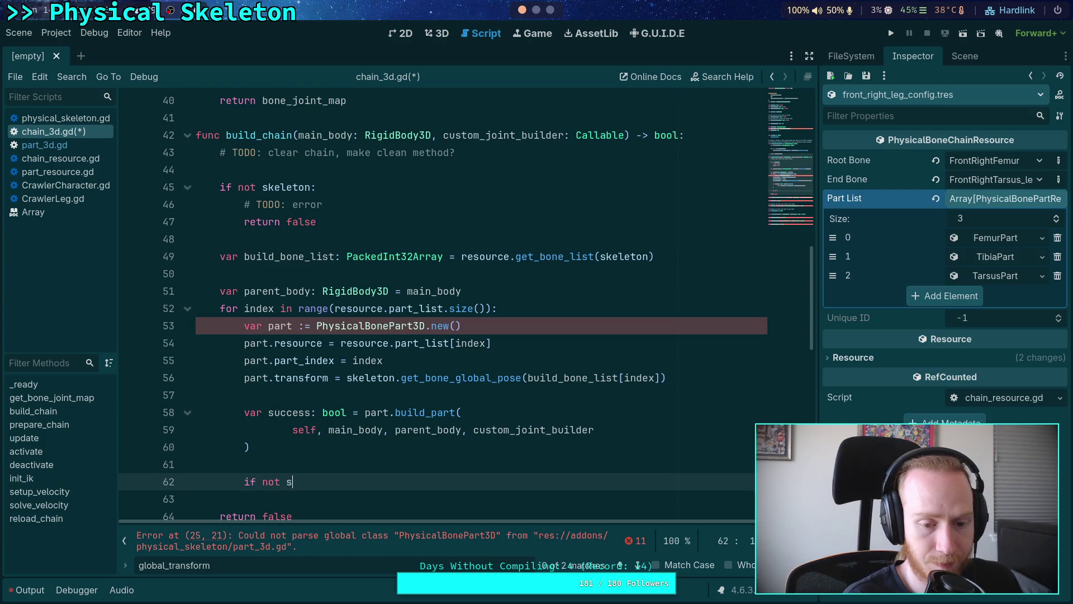
pyautogui.press('Return')
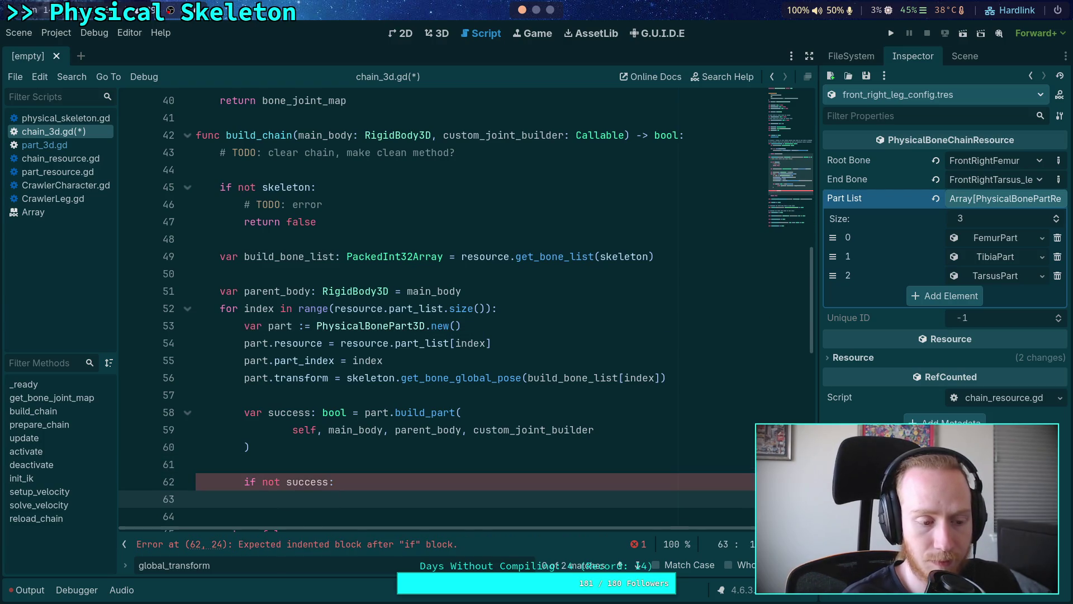
pyautogui.scroll(-2, 410, 410)
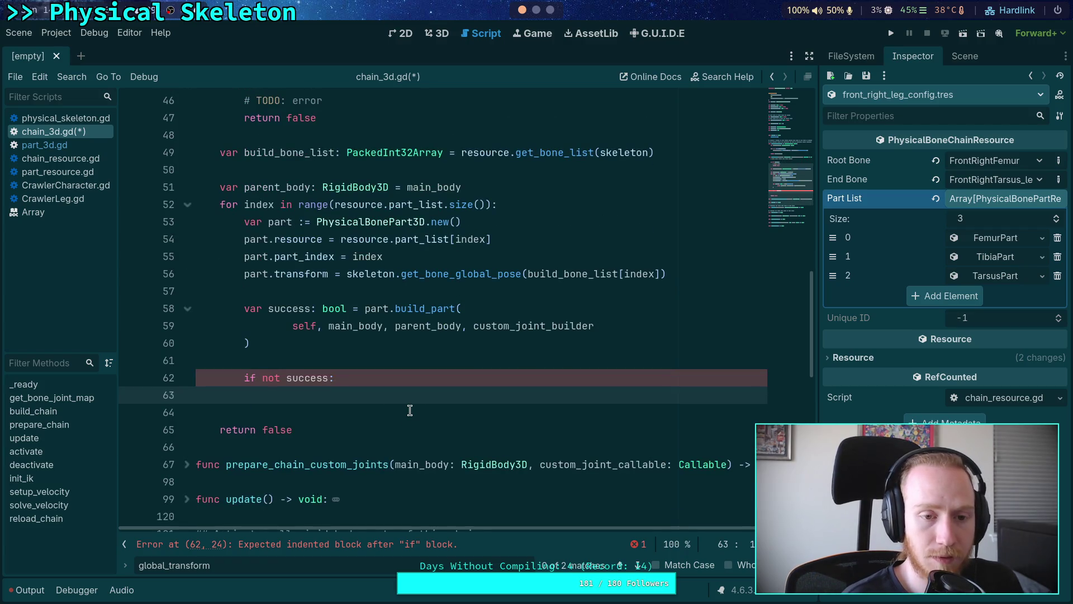
pyautogui.press('BackSpace')
pyautogui.write('# T')
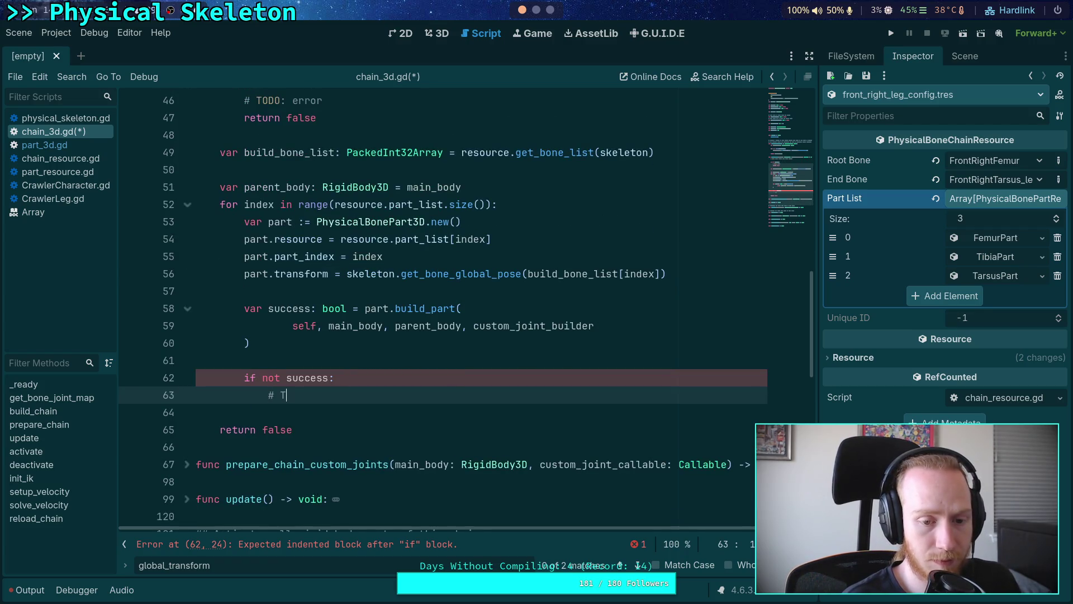
pyautogui.write('ODO: error')
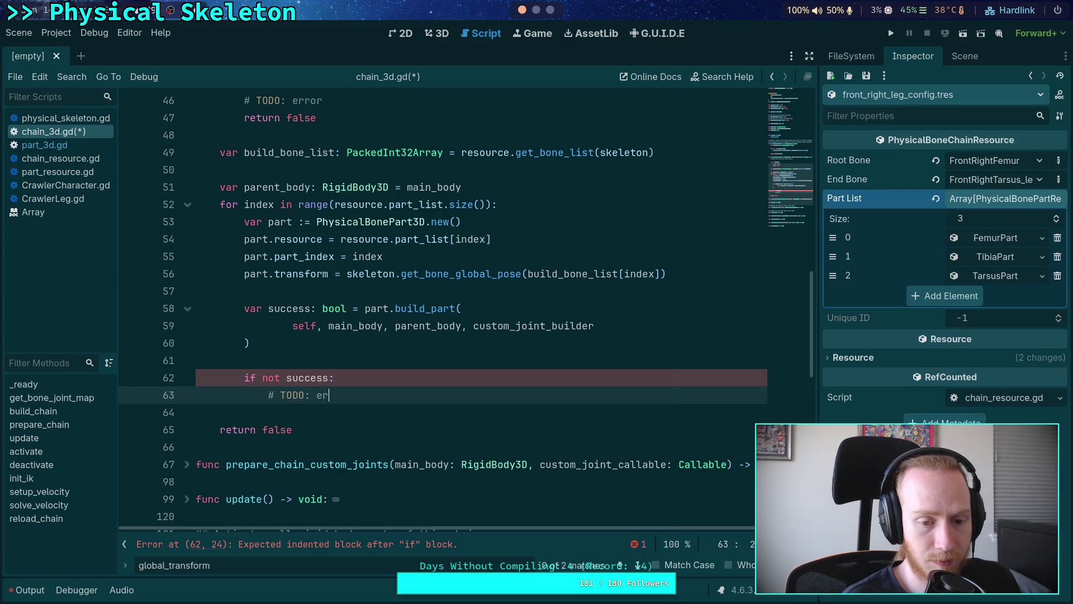
pyautogui.press('Return')
pyautogui.write('return false')
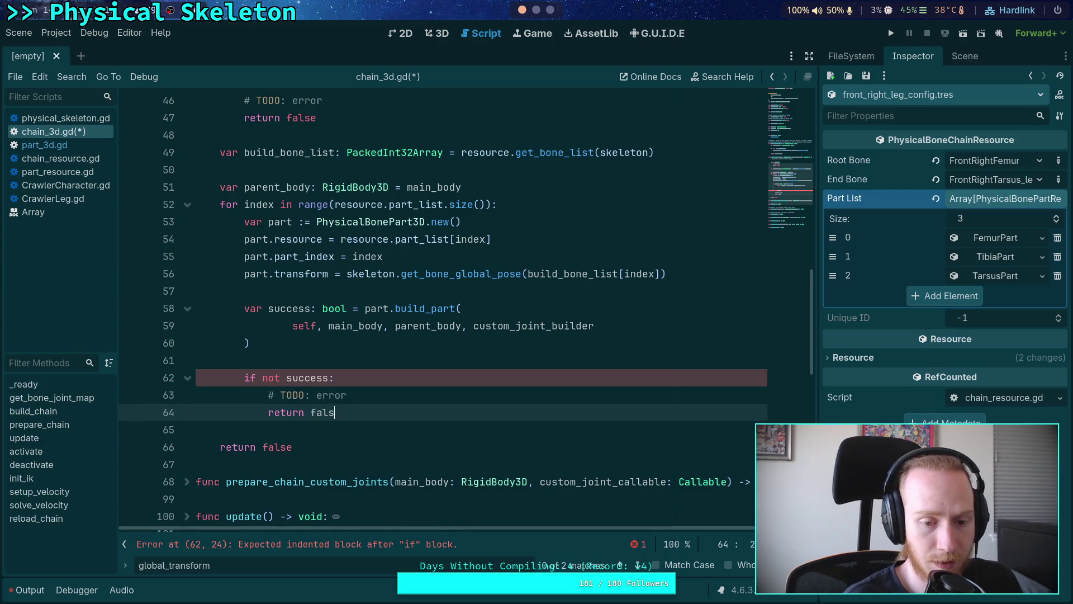
pyautogui.press('Return')
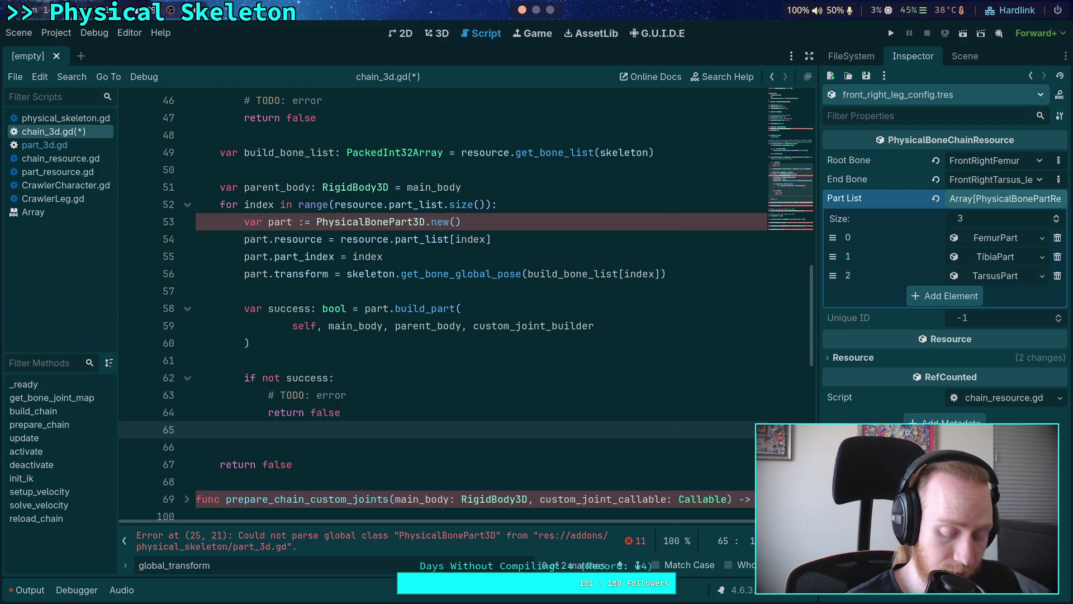
pyautogui.press('BackSpace')
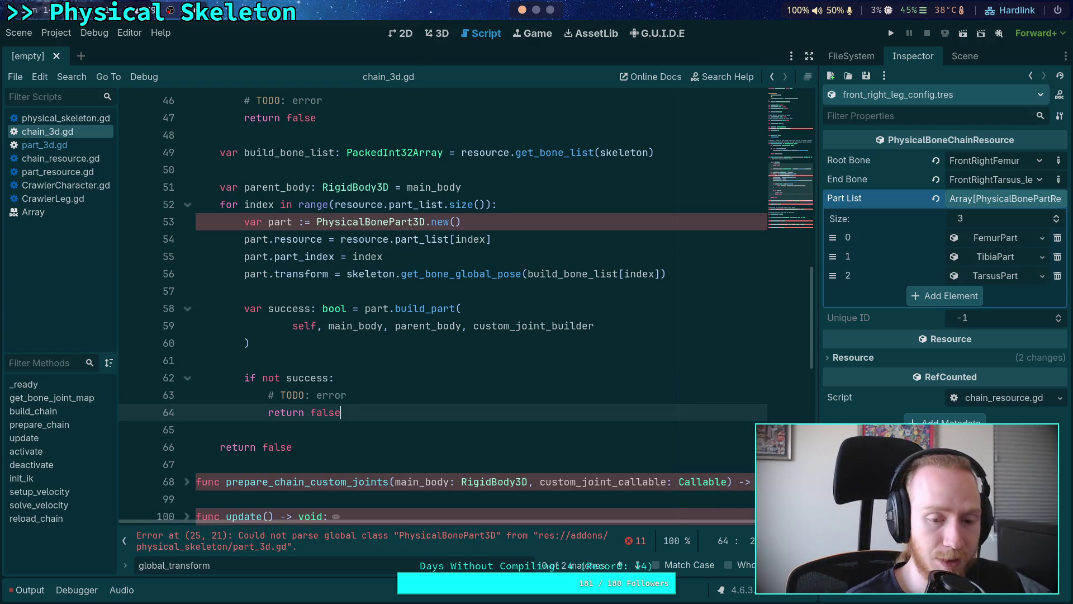
pyautogui.hotkey('ctrl', 's')
pyautogui.scroll(-1, 387, 349)
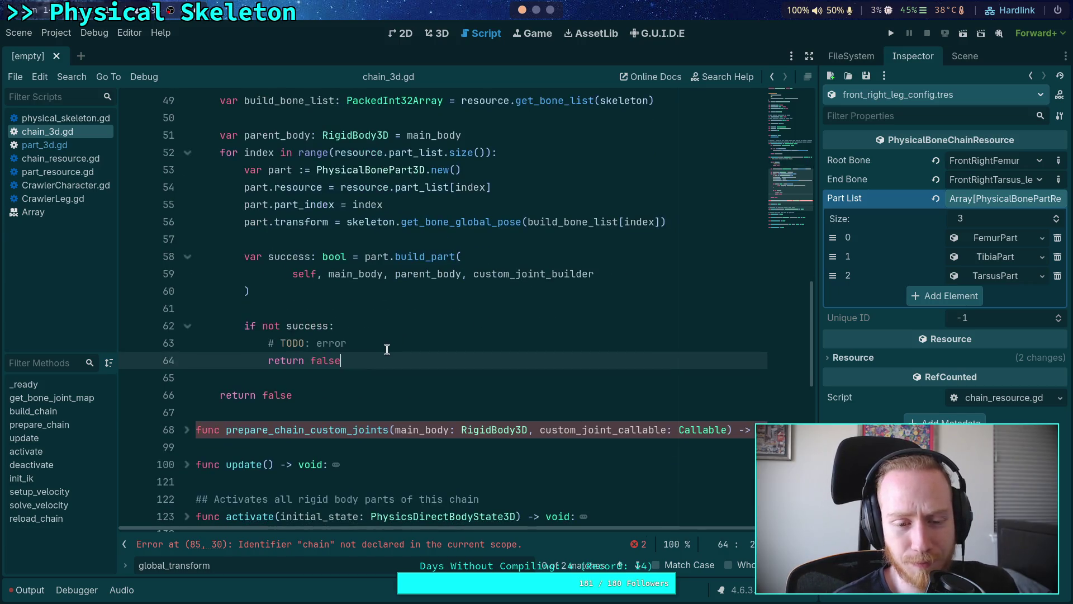
pyautogui.click(414, 328)
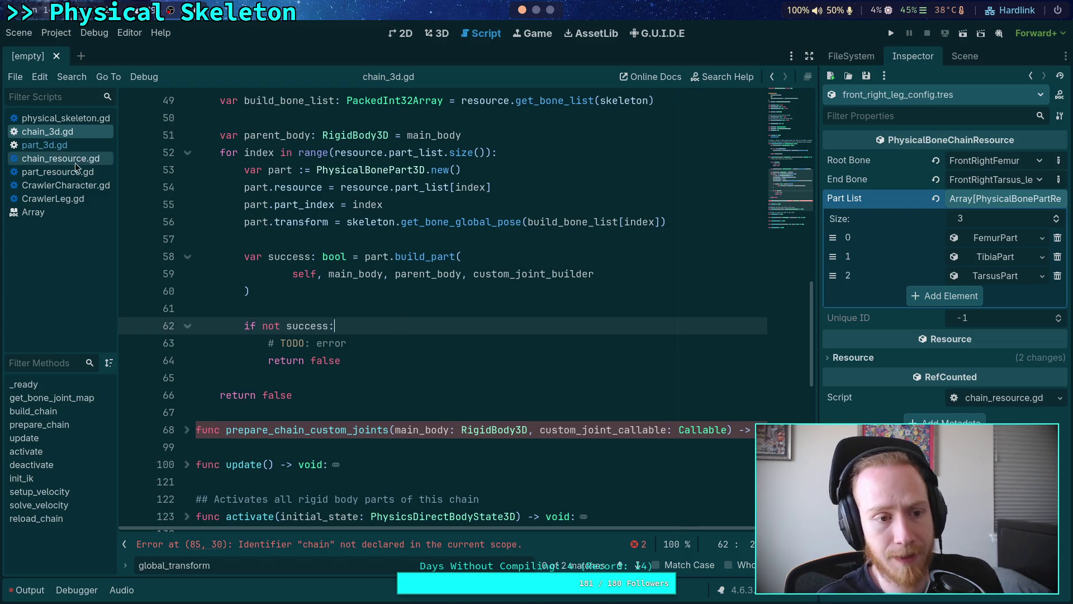
# Check CrawlerCharacter.gd's load_chain call and CrawlerLeg.gd, then switch to part_3d.gd.
pyautogui.click(73, 187)
pyautogui.click(70, 200)
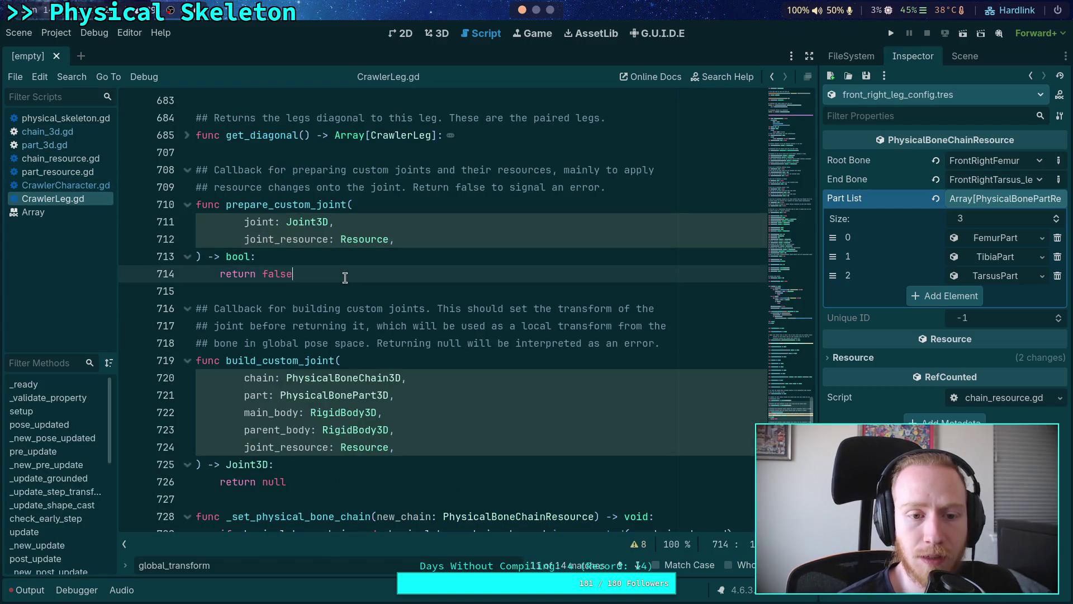
pyautogui.click(61, 185)
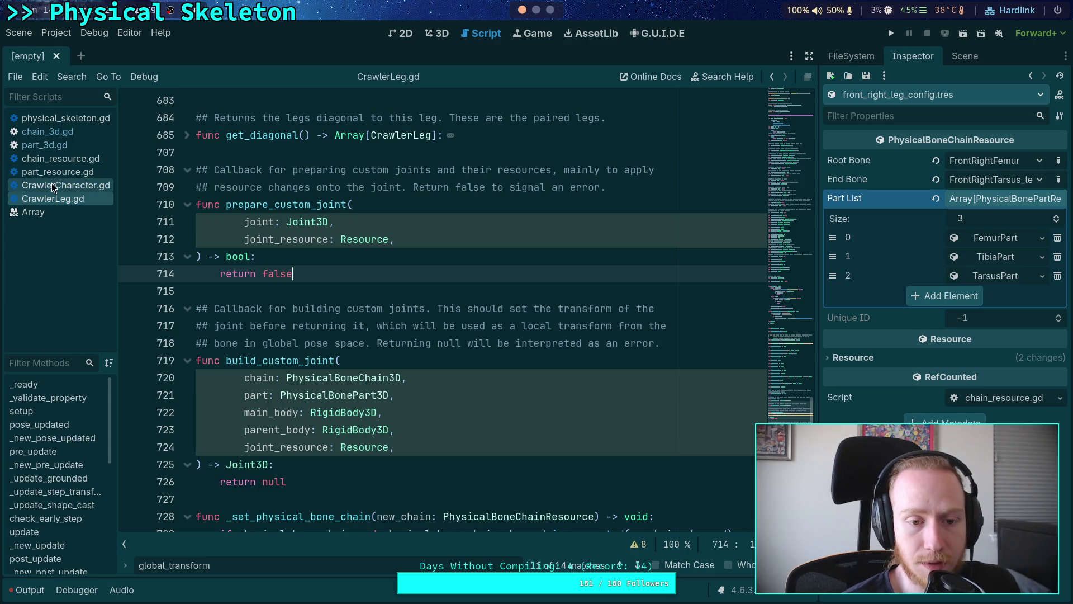
pyautogui.click(378, 343)
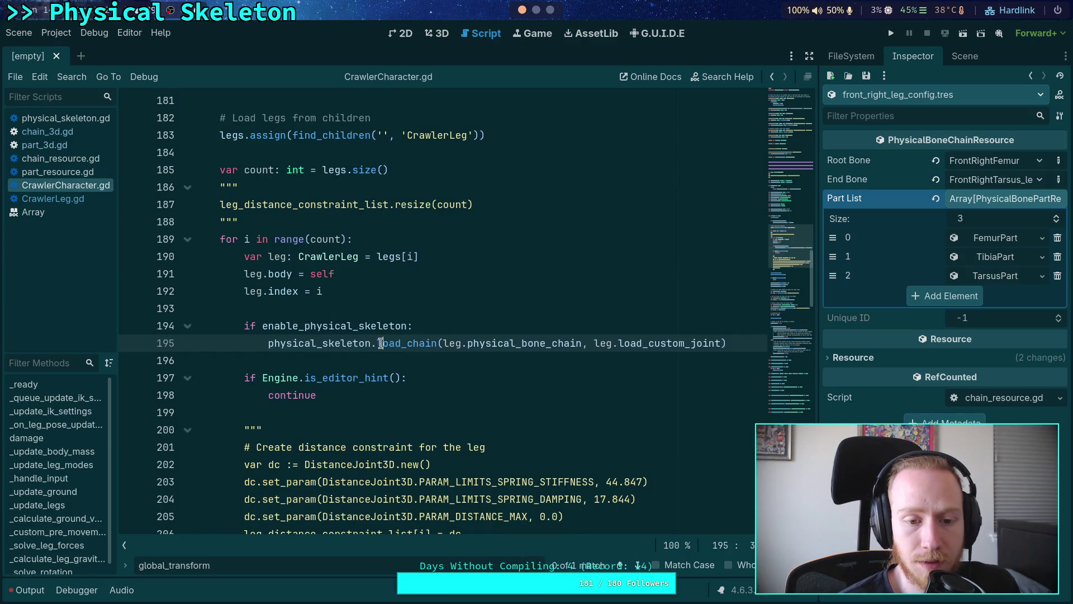
pyautogui.click(59, 145)
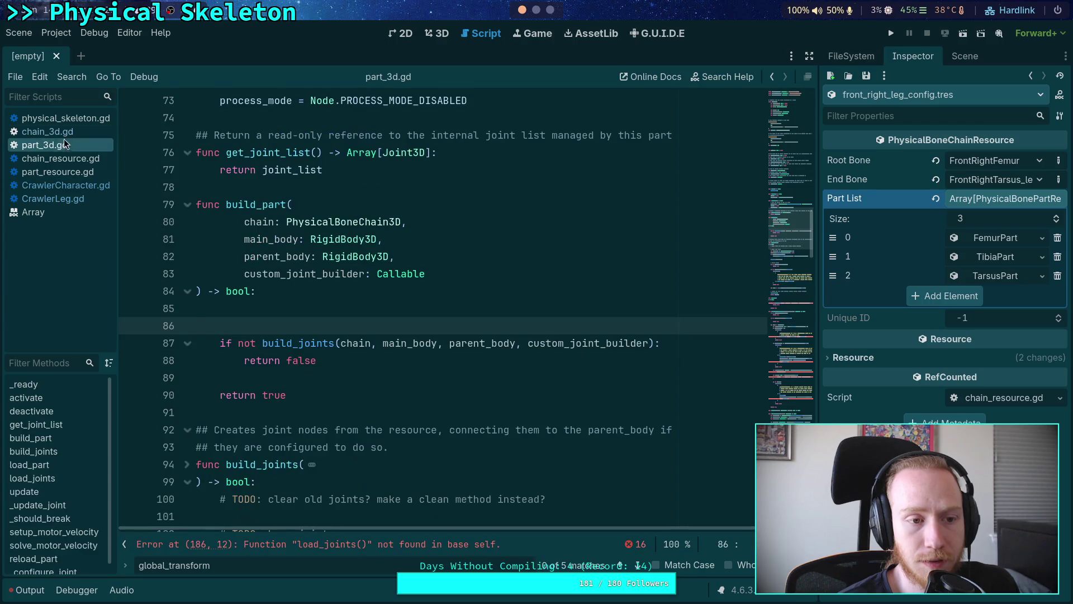
# Collapse build_joints and locate the prepare_custom_joints function.
pyautogui.moveTo(393, 280)
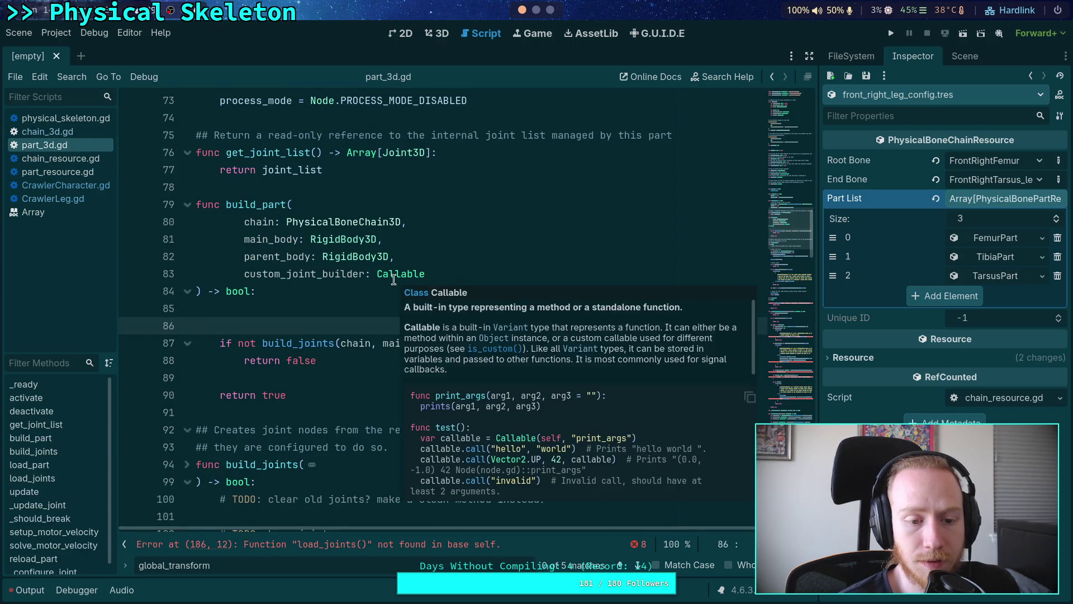
pyautogui.scroll(-10, 385, 280)
pyautogui.scroll(5, 215, 248)
pyautogui.click(188, 222)
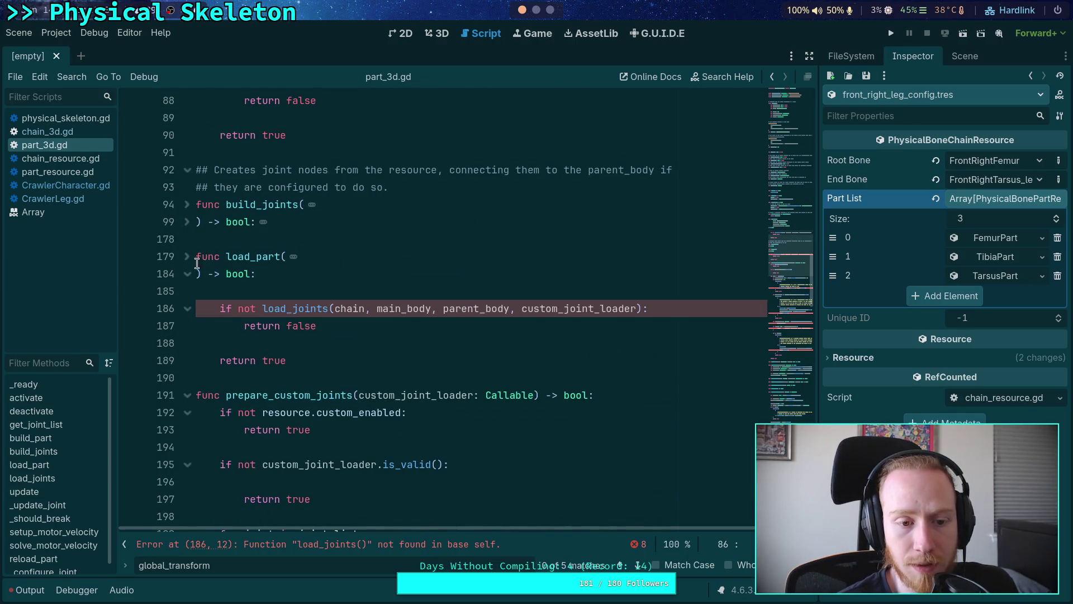
pyautogui.scroll(-3, 188, 260)
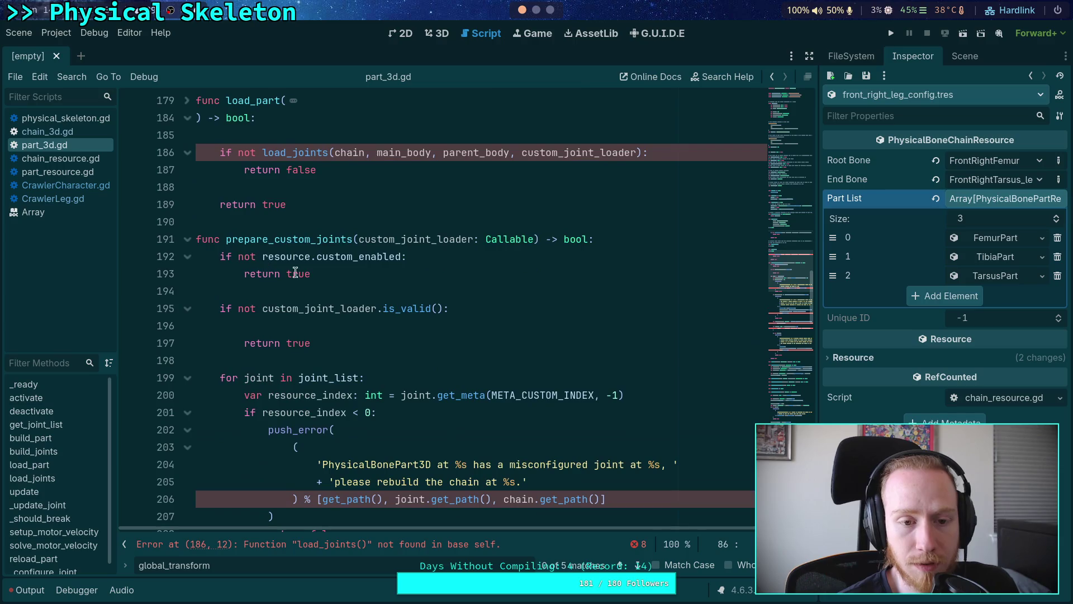
pyautogui.doubleClick(309, 239)
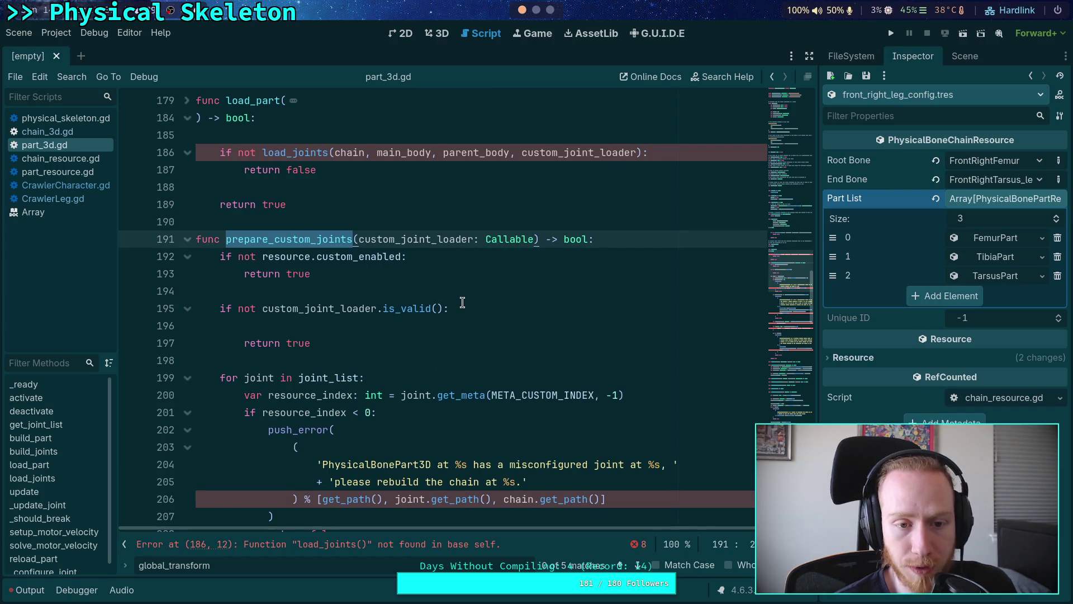
# Remove ', chain.get_path()' from the first error's format arguments on line 206.
pyautogui.scroll(-3, 462, 303)
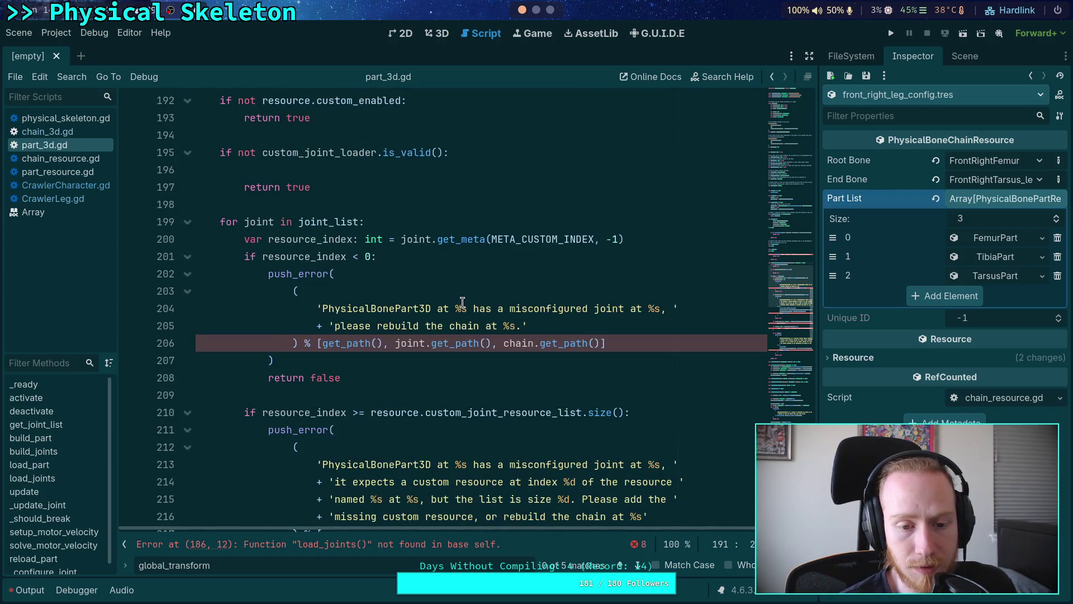
pyautogui.scroll(2, 462, 302)
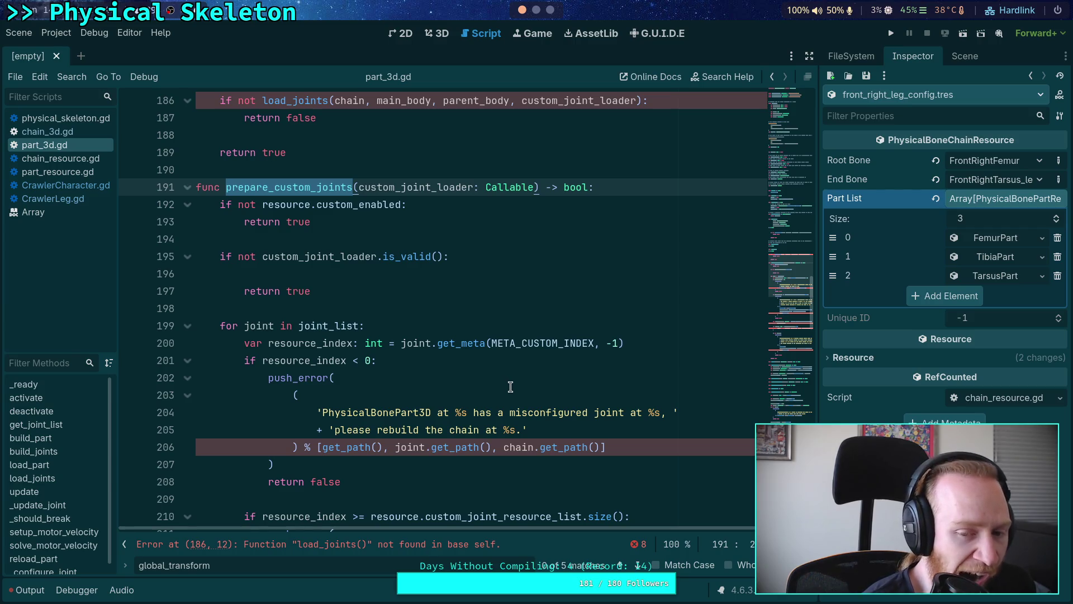
pyautogui.moveTo(498, 447); pyautogui.dragTo(599, 447)
pyautogui.press('BackSpace')
pyautogui.press('BackSpace')
pyautogui.moveTo(514, 425); pyautogui.dragTo(479, 429)
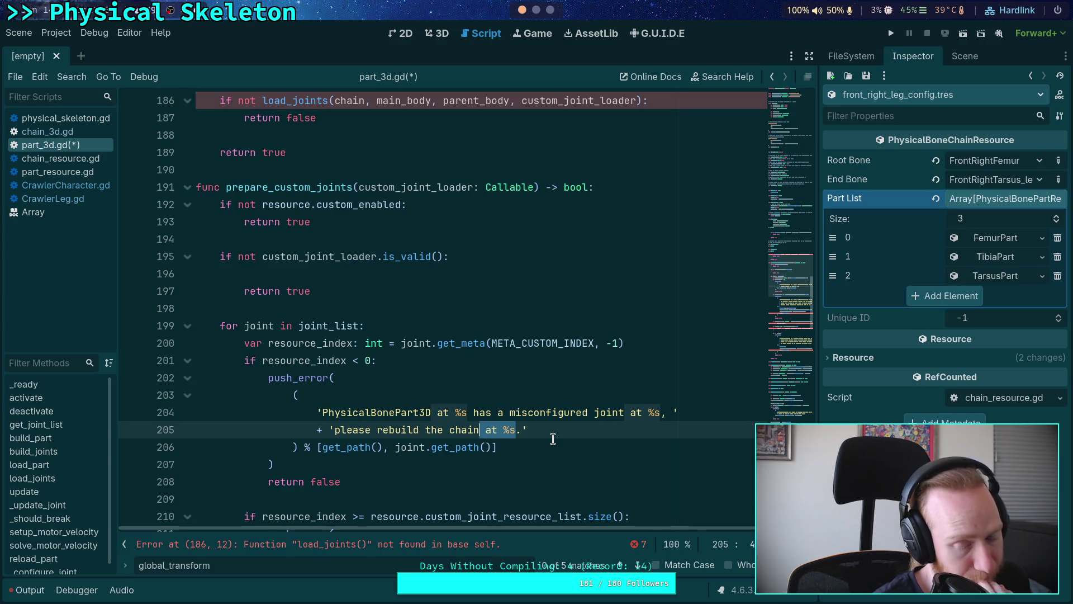
pyautogui.click(594, 412)
# Insert 'custom' on line 204, drop ' at %s' from line 205, and save.
pyautogui.write('custom')
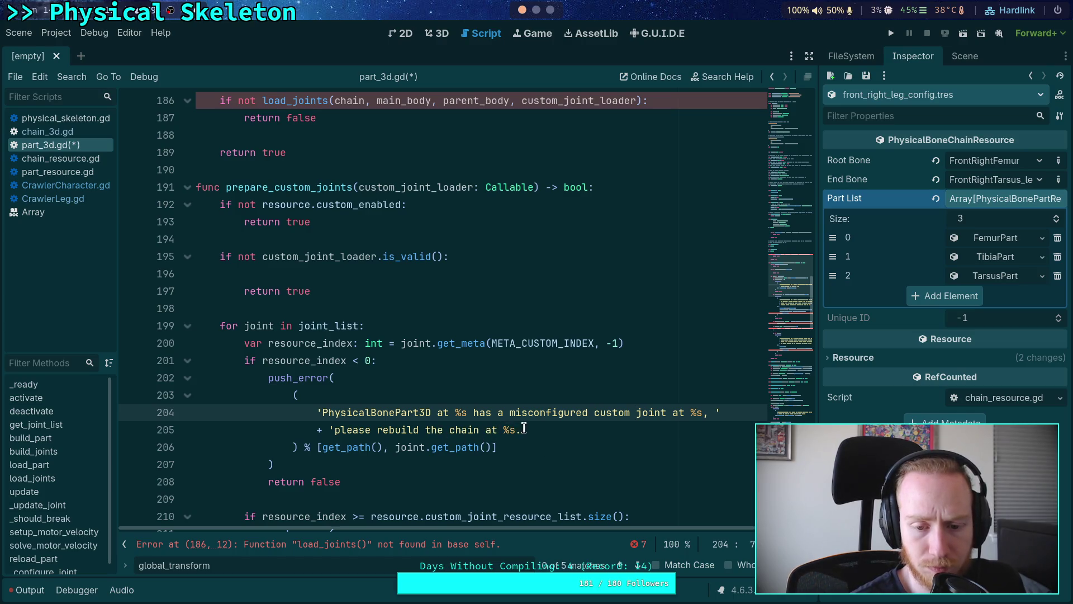
pyautogui.moveTo(518, 429); pyautogui.dragTo(480, 429)
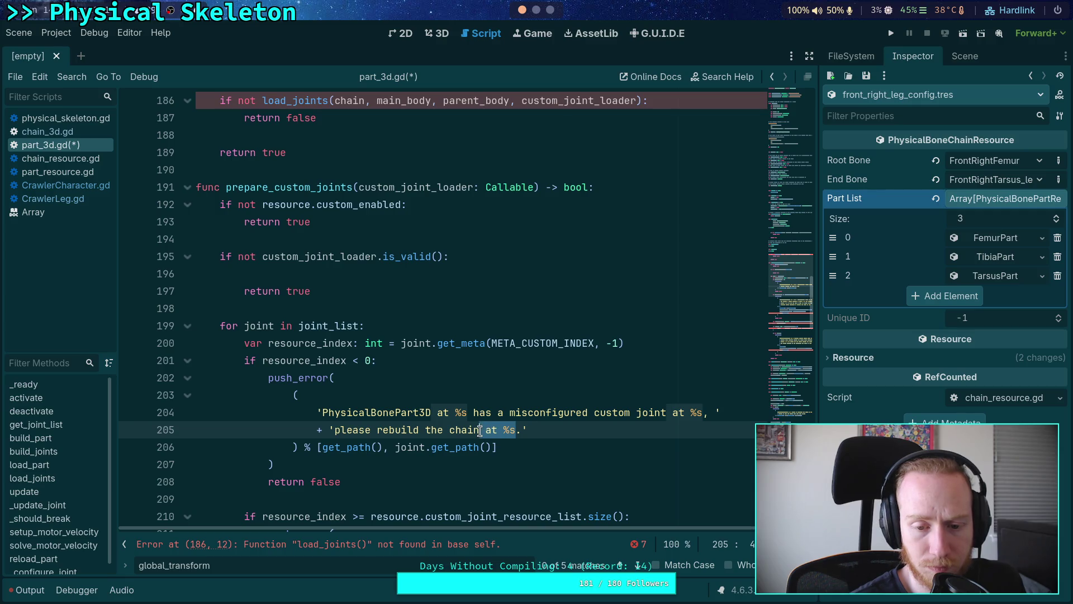
pyautogui.press('BackSpace')
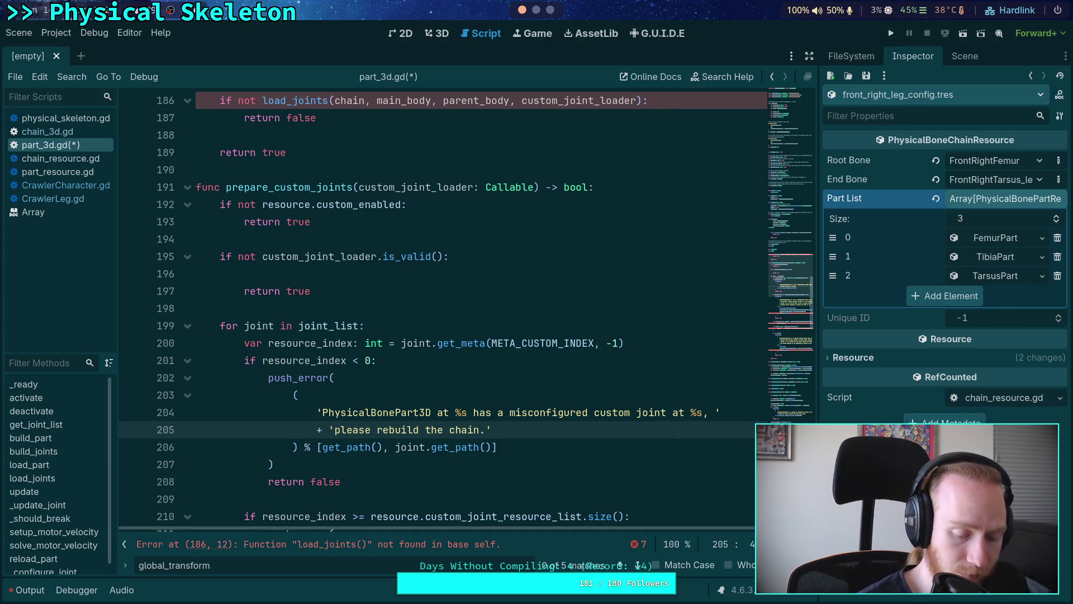
pyautogui.hotkey('ctrl', 's')
# Delete ' at %s' from line 216 and chain.get_path() from line 221, then save.
pyautogui.scroll(-4, 478, 386)
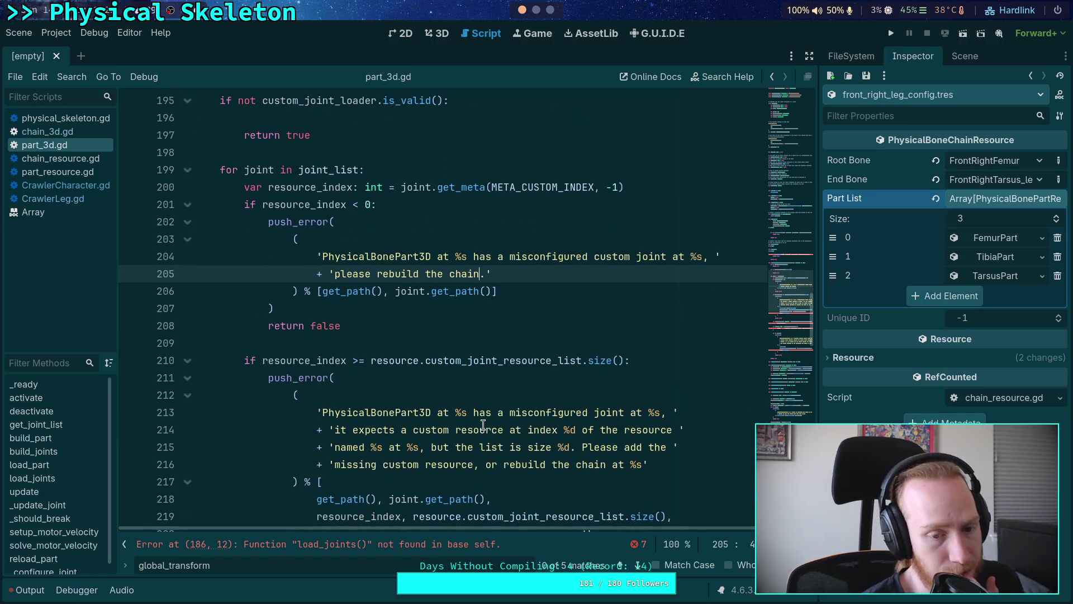
pyautogui.scroll(-2, 479, 387)
pyautogui.scroll(1, 474, 387)
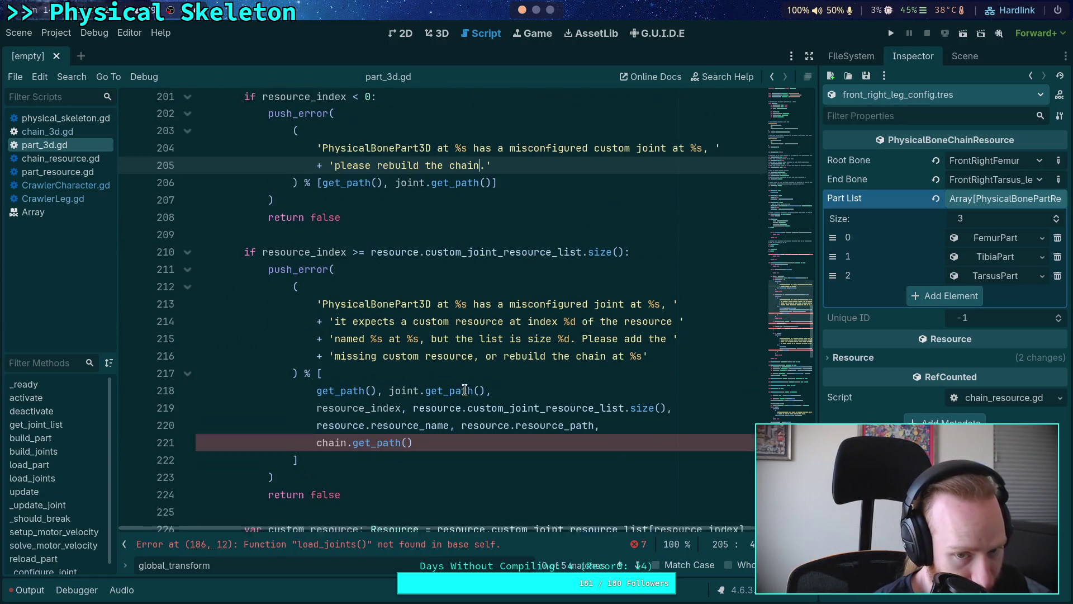
pyautogui.moveTo(608, 360); pyautogui.dragTo(642, 360)
pyautogui.press('BackSpace')
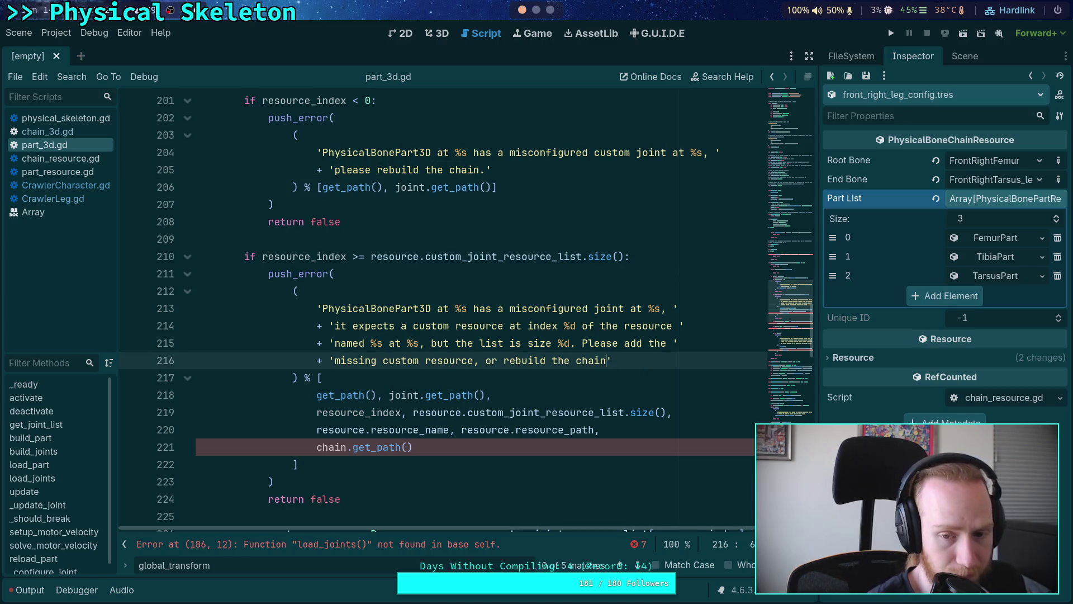
pyautogui.write('.')
pyautogui.moveTo(577, 444); pyautogui.dragTo(601, 431)
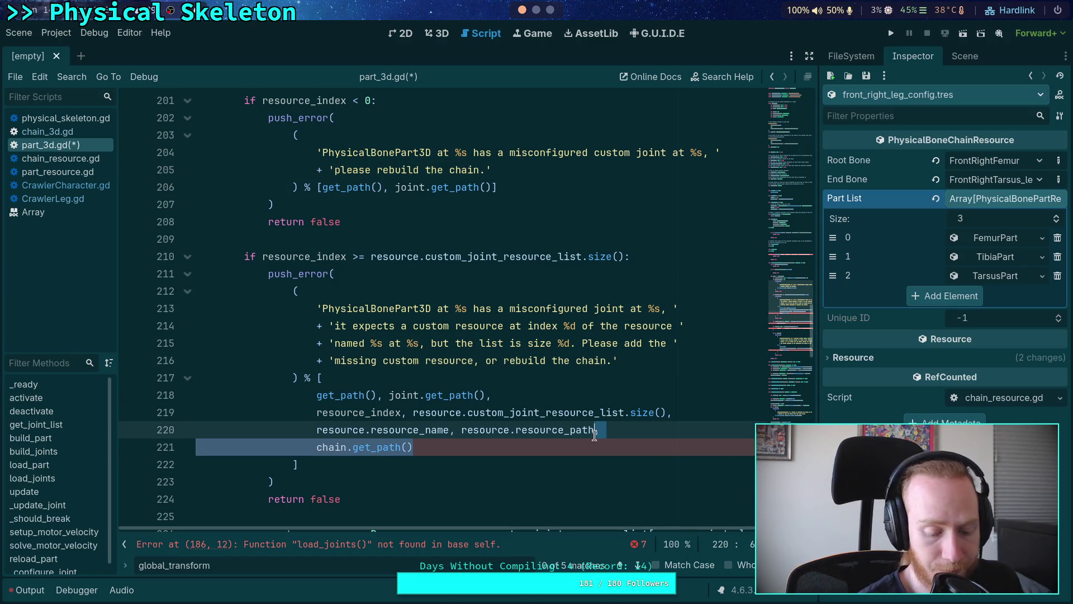
pyautogui.press('BackSpace')
pyautogui.press('BackSpace')
pyautogui.hotkey('ctrl', 's')
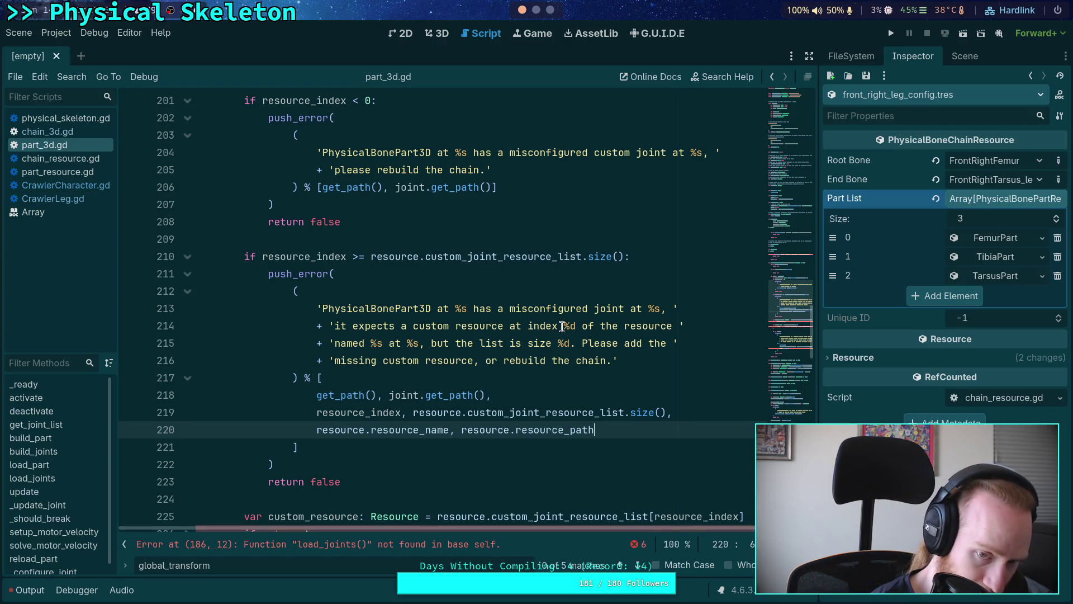
pyautogui.scroll(2, 562, 327)
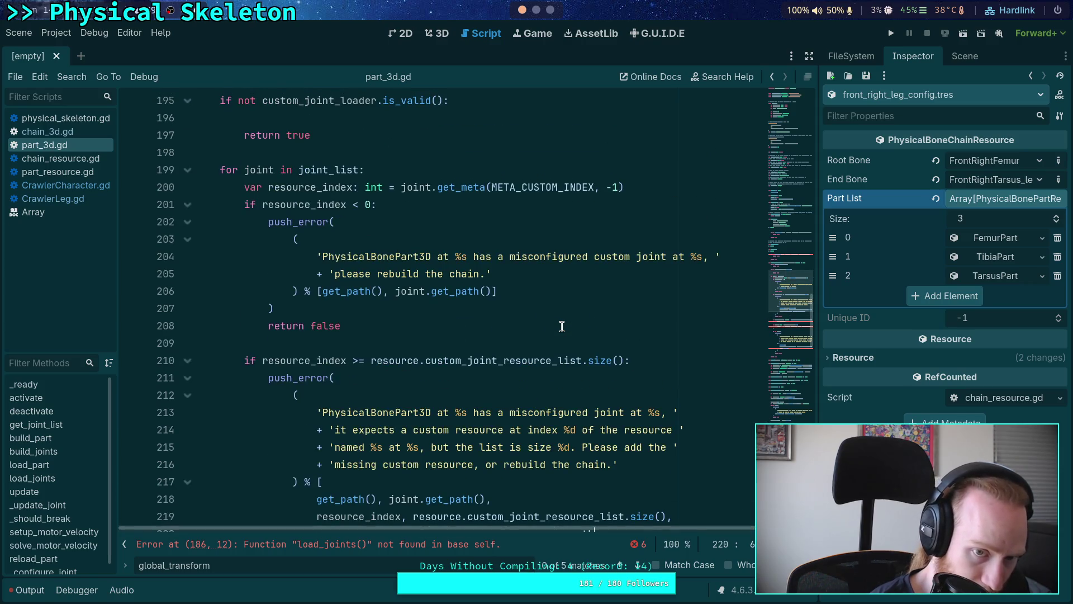
pyautogui.scroll(3, 561, 326)
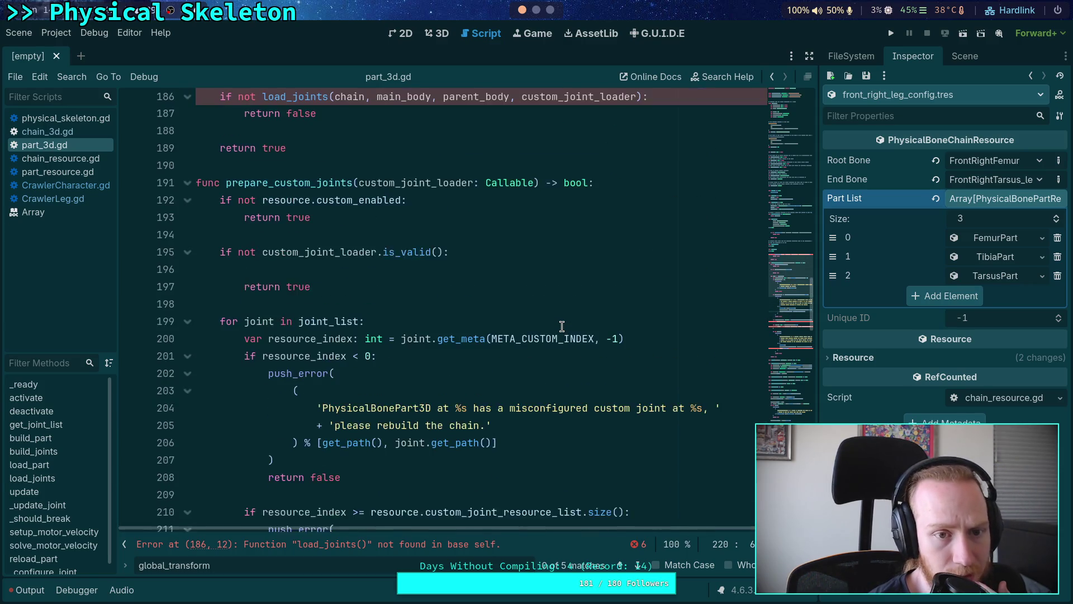
pyautogui.doubleClick(351, 329)
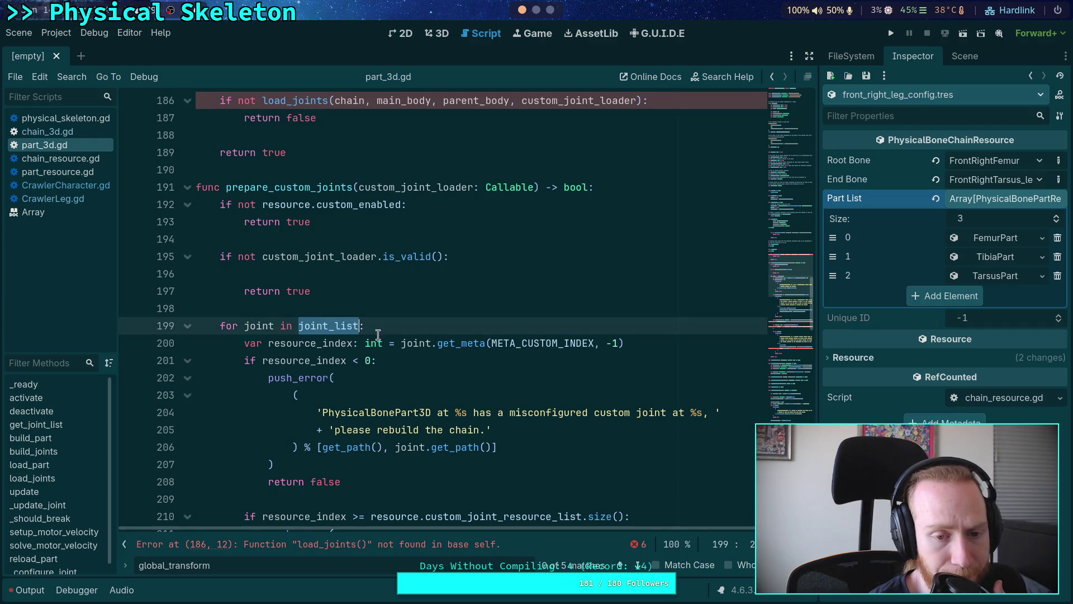
pyautogui.scroll(-2, 527, 367)
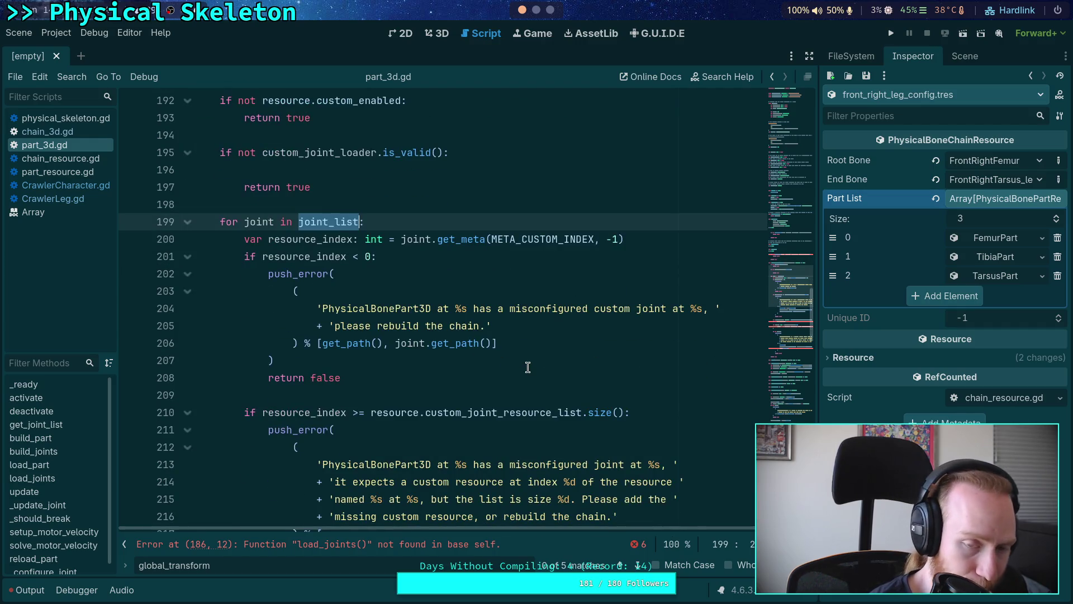
pyautogui.scroll(-1, 528, 367)
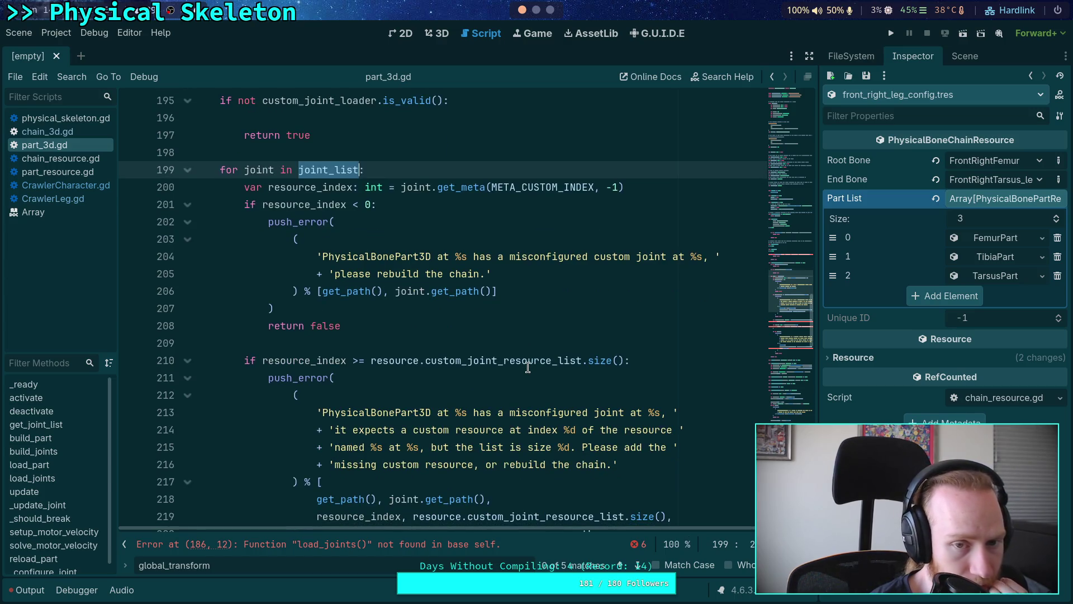
pyautogui.scroll(2, 527, 367)
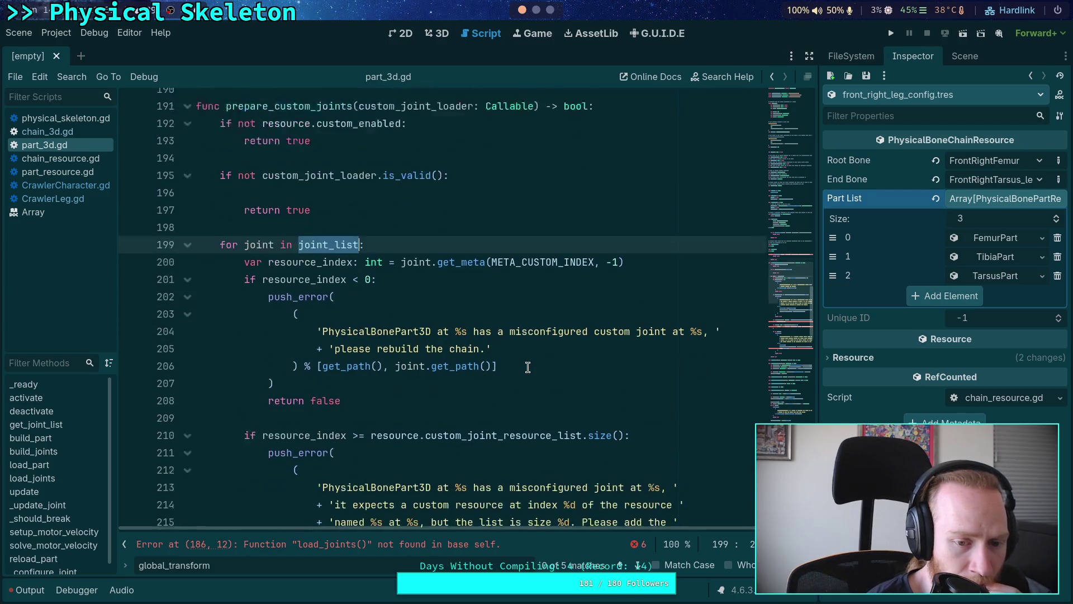
pyautogui.scroll(-1, 528, 367)
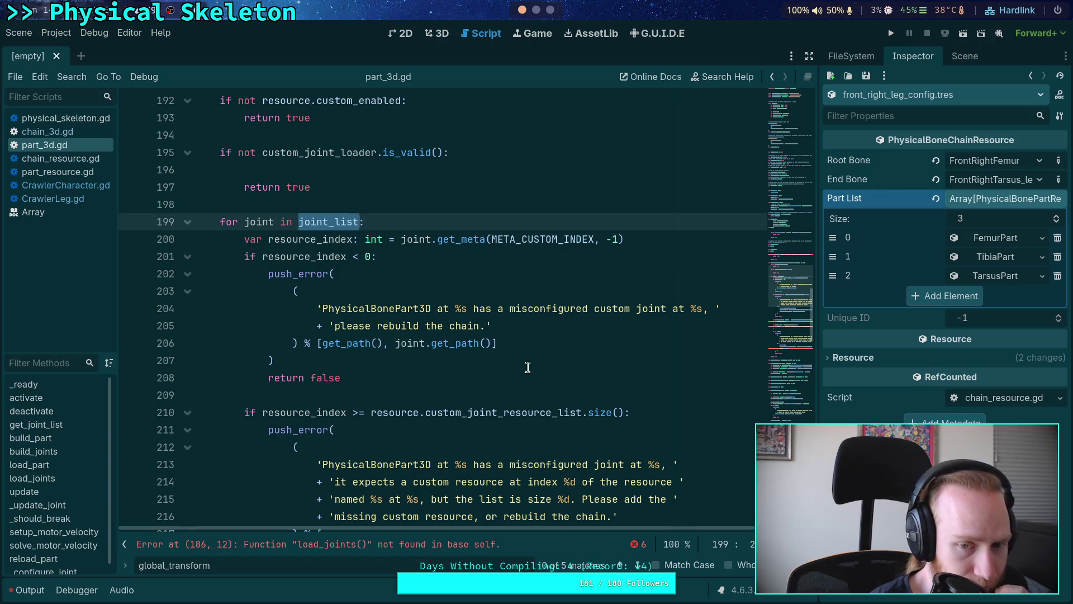
pyautogui.scroll(3, 528, 367)
pyautogui.scroll(-1, 527, 367)
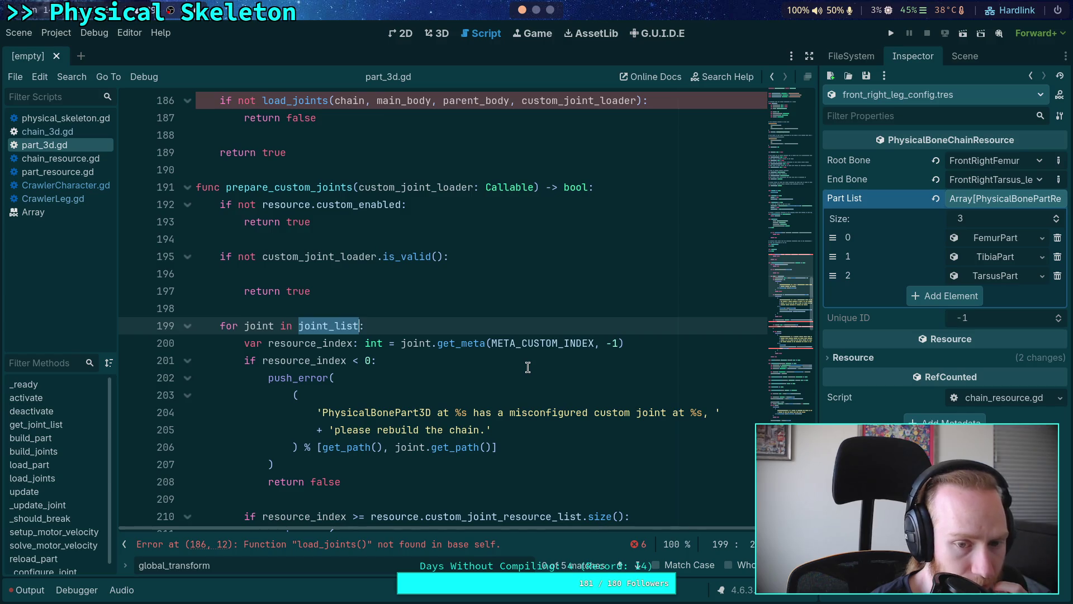
pyautogui.scroll(-9, 527, 368)
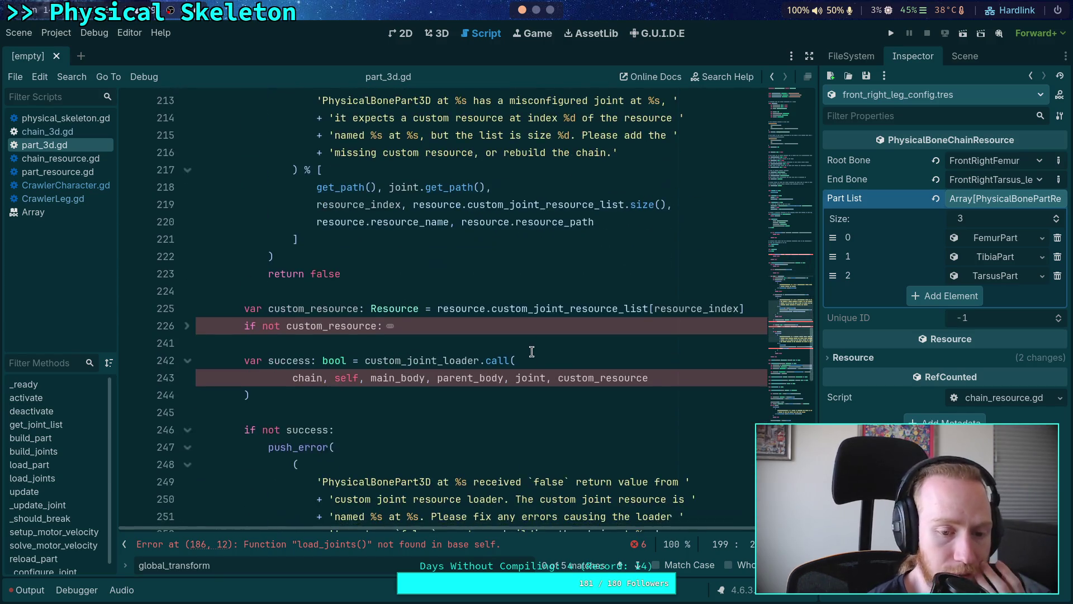
pyautogui.scroll(5, 532, 351)
pyautogui.scroll(3, 531, 351)
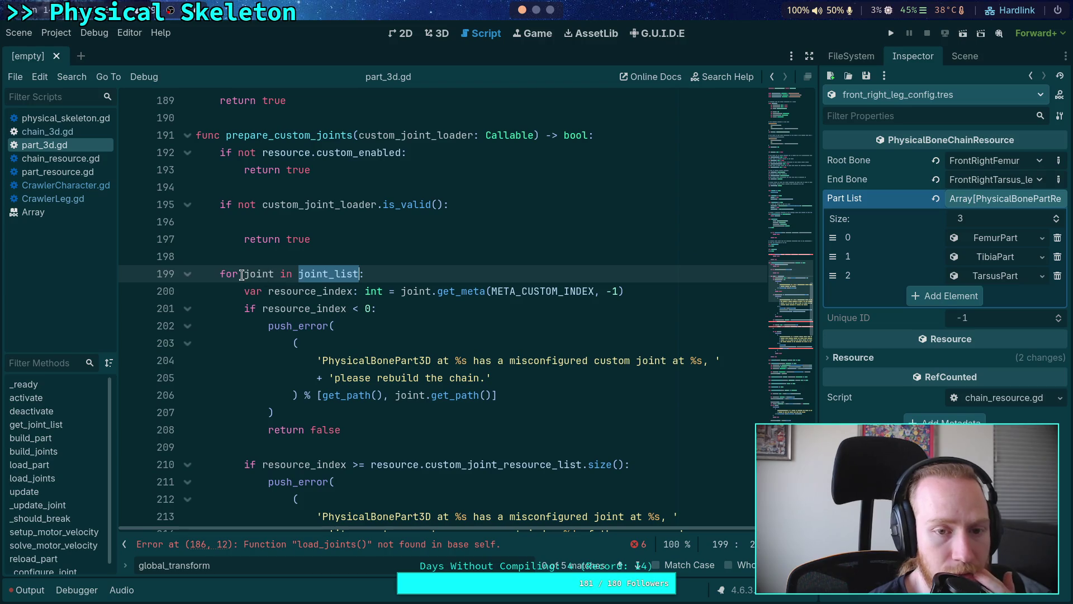
# Change the loop header to iterate index in range(1, joint_list.size()).
pyautogui.moveTo(244, 274); pyautogui.dragTo(358, 274)
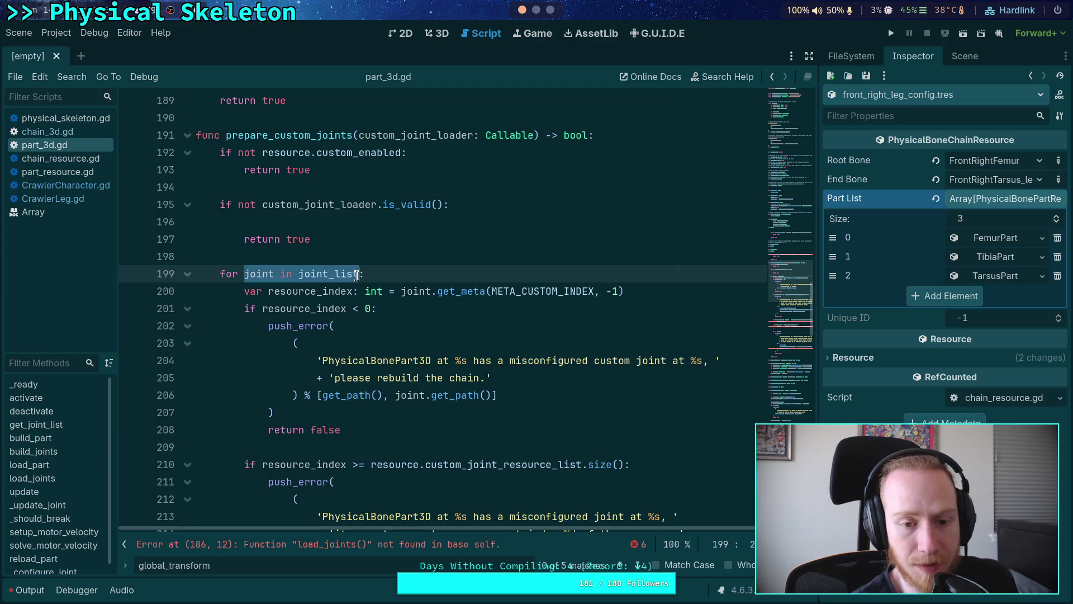
pyautogui.press('BackSpace')
pyautogui.write('index in ')
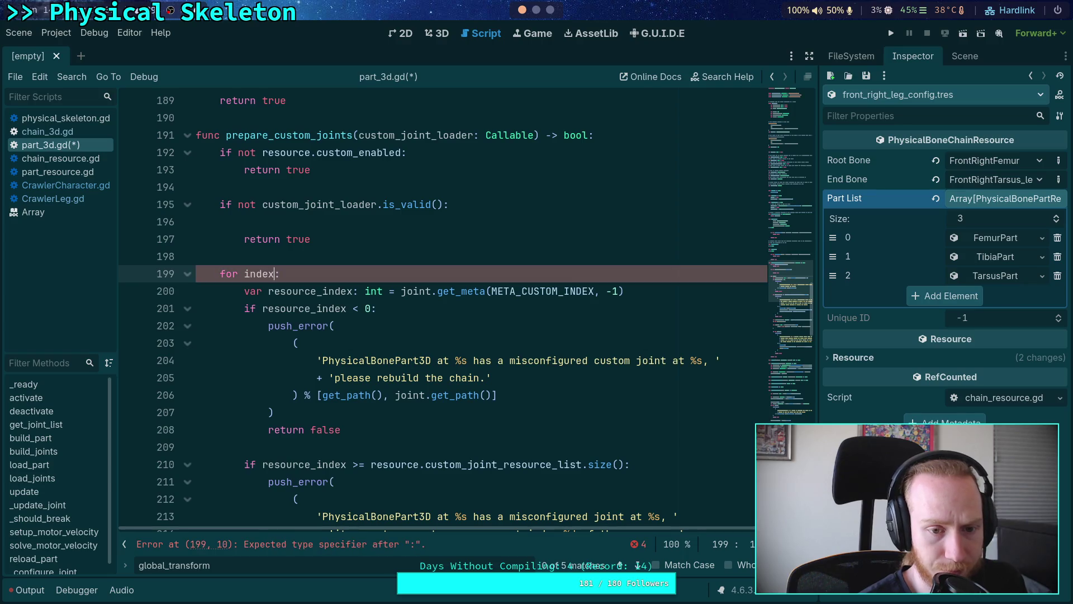
pyautogui.write('range(')
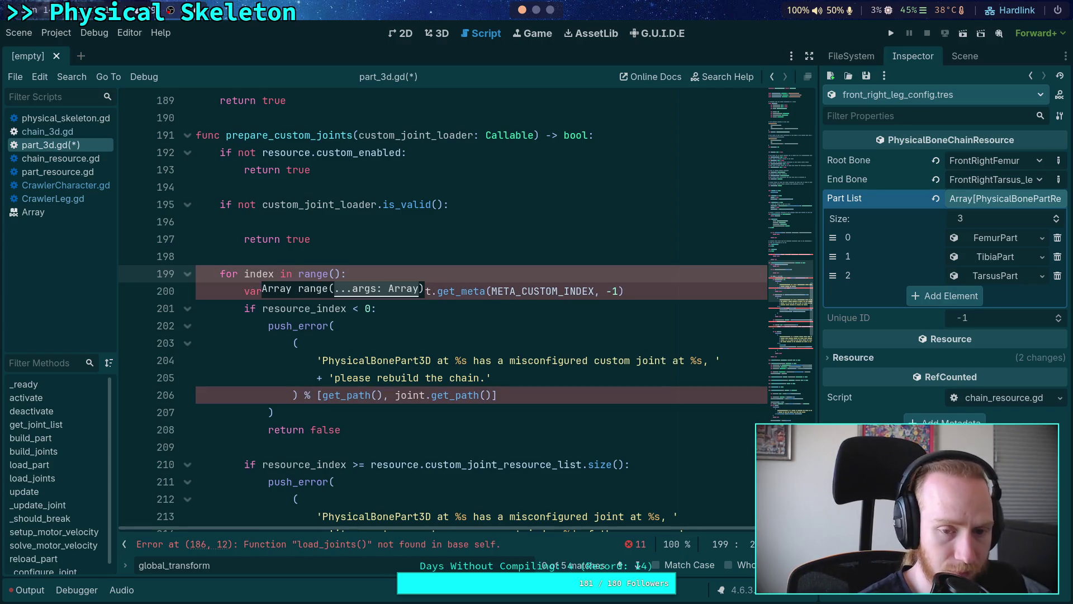
pyautogui.write('1, ')
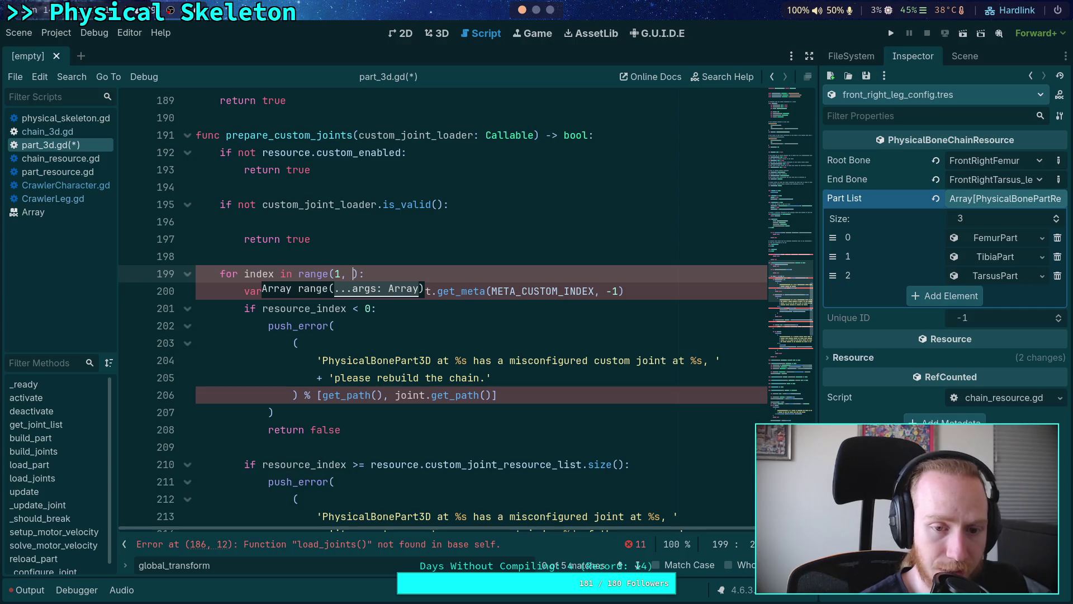
pyautogui.write('joint_li')
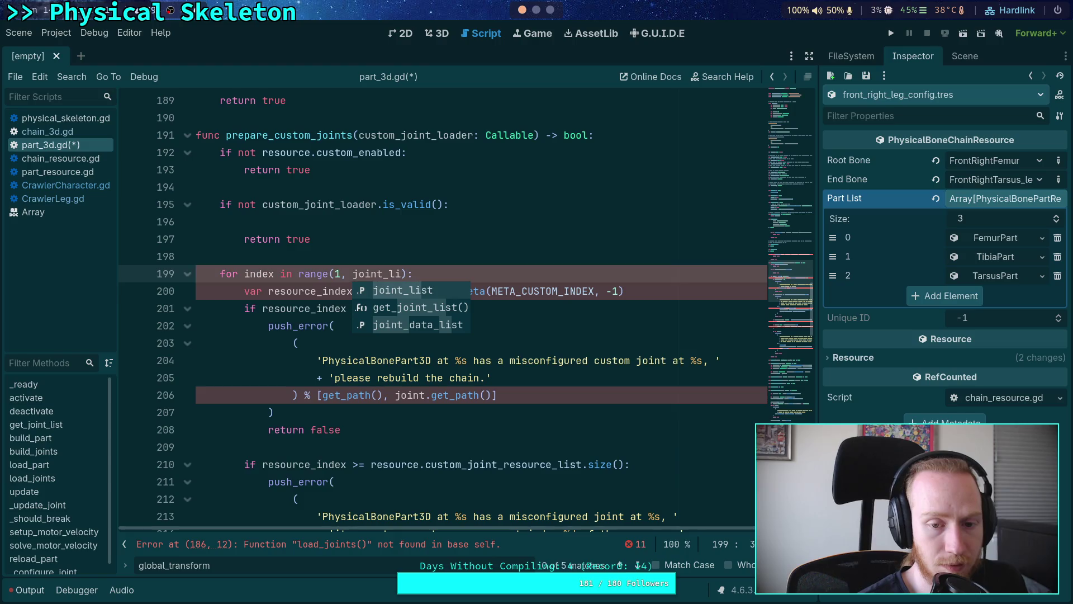
pyautogui.press('Return')
pyautogui.write('size')
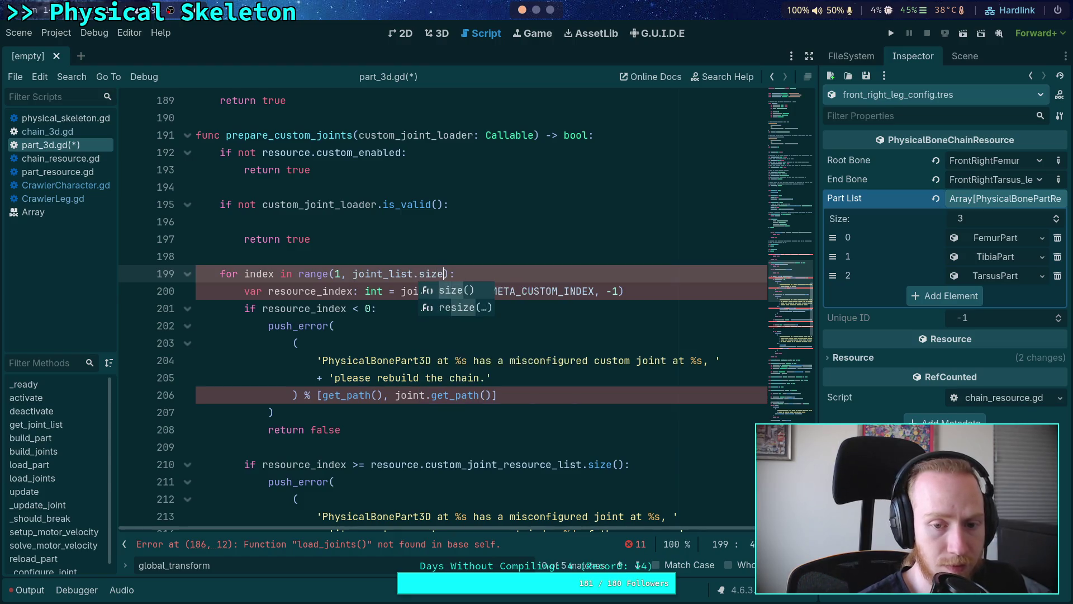
pyautogui.press('Return')
# Add 'var joint: Joint3D = joint_list[index]' inside the loop and save part_3d.gd.
pyautogui.press('End')
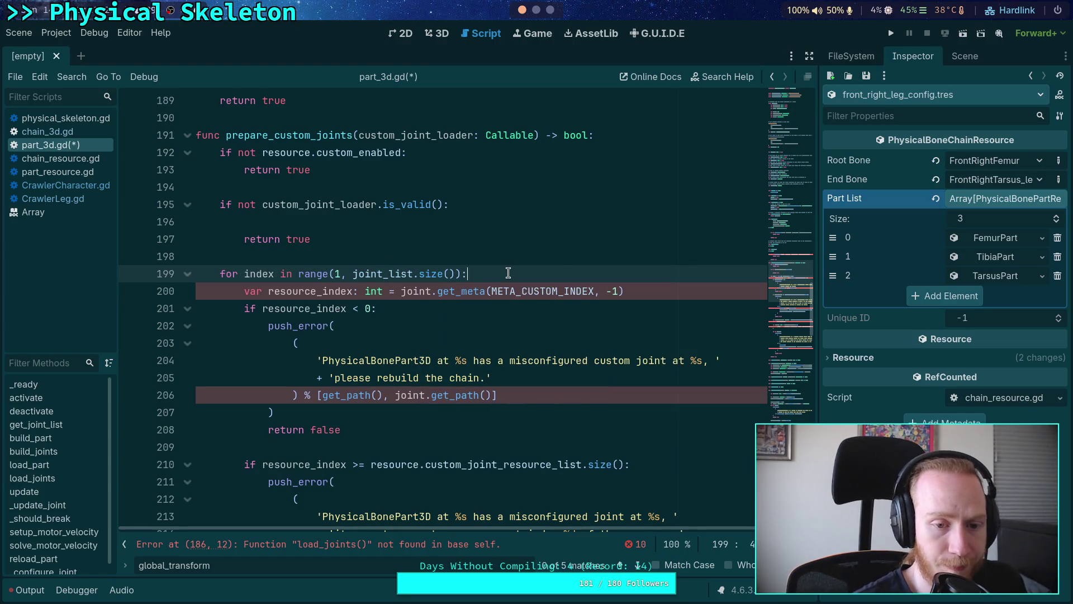
pyautogui.press('Return')
pyautogui.write('var joint')
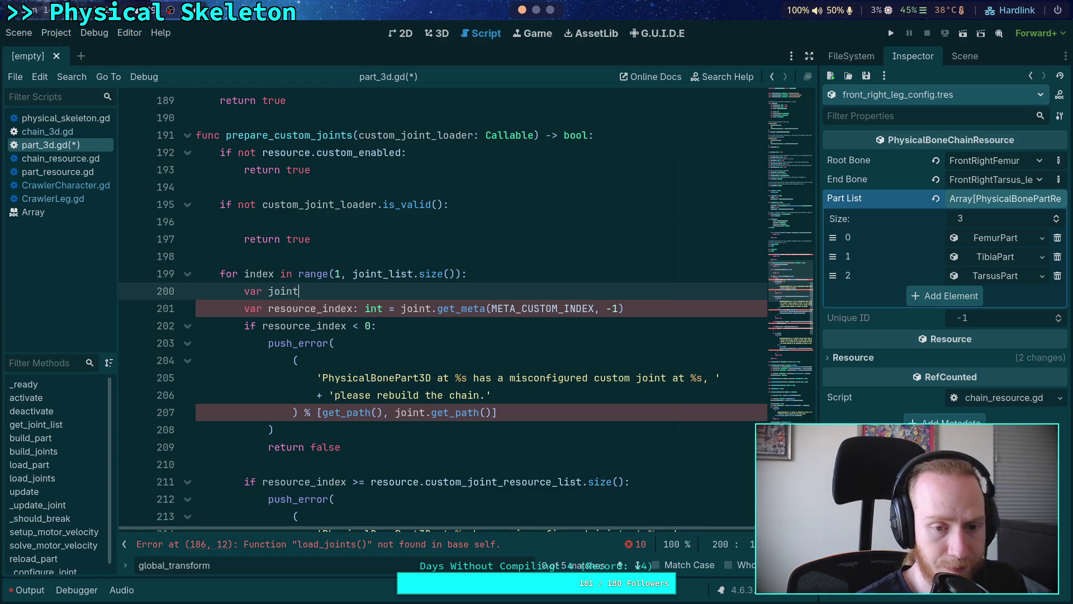
pyautogui.write(': Joint3D')
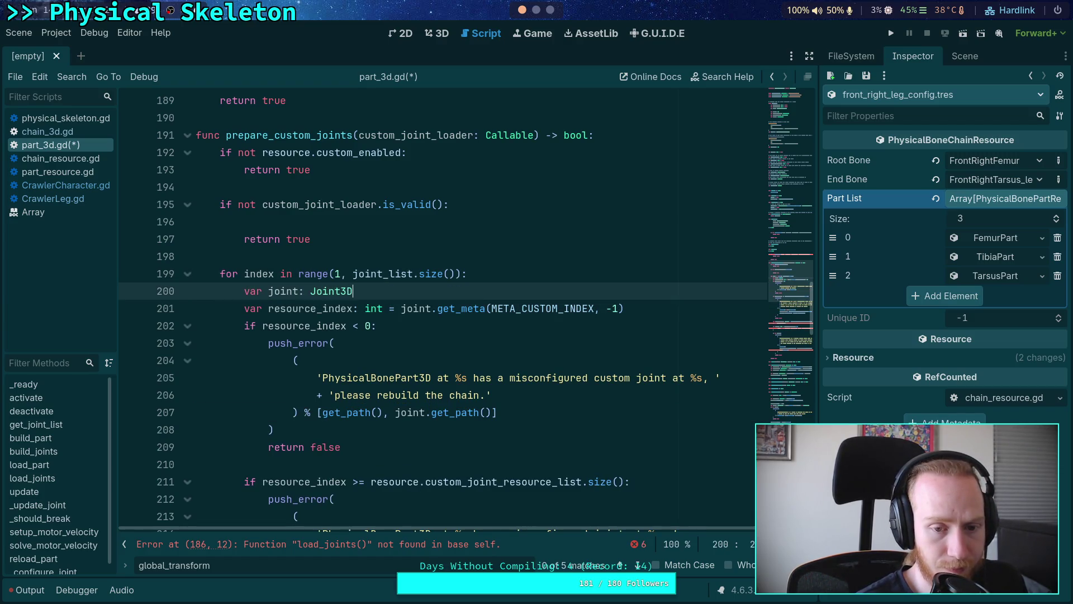
pyautogui.write(' = joint_')
pyautogui.write('list[index')
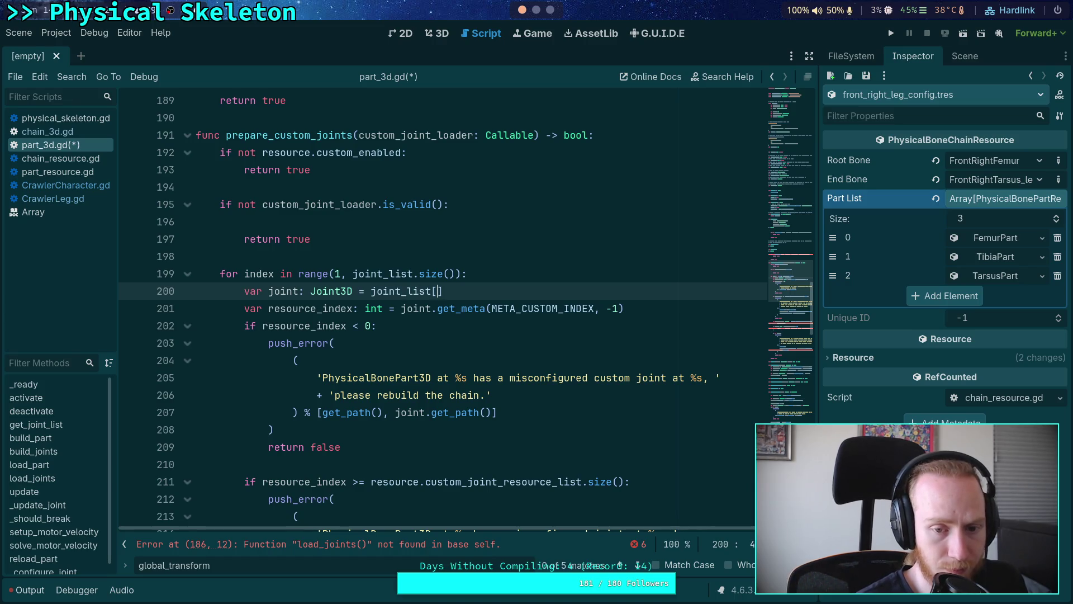
pyautogui.hotkey('ctrl', 's')
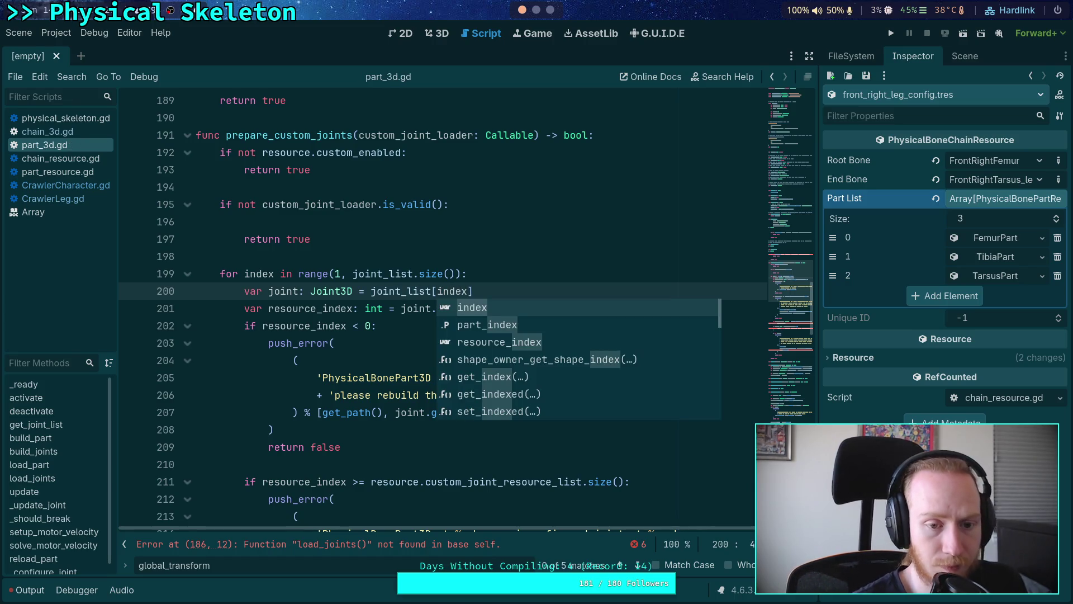
pyautogui.click(486, 259)
pyautogui.click(406, 292)
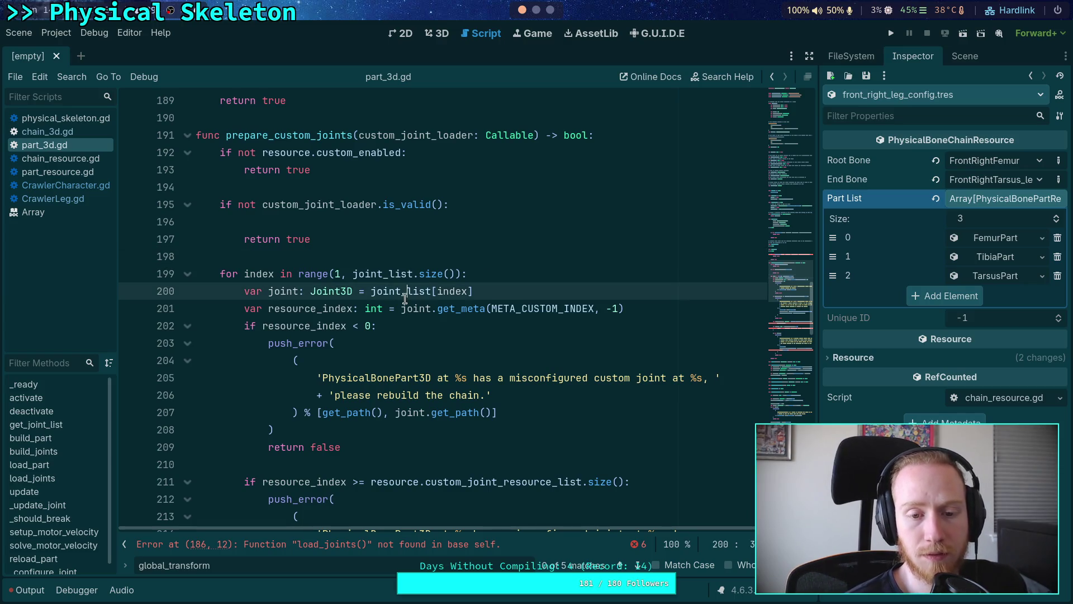
pyautogui.scroll(-6, 406, 293)
# Remove ' at %s' and the chain.get_path() argument from the null-resource push_error.
pyautogui.scroll(8, 391, 280)
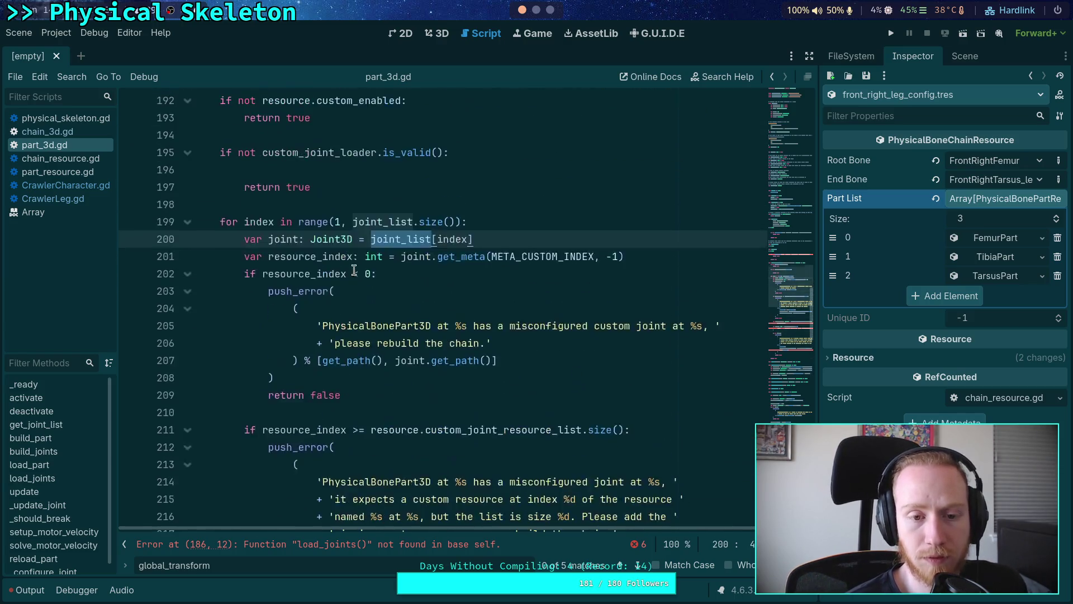
pyautogui.doubleClick(284, 239)
pyautogui.scroll(-9, 294, 268)
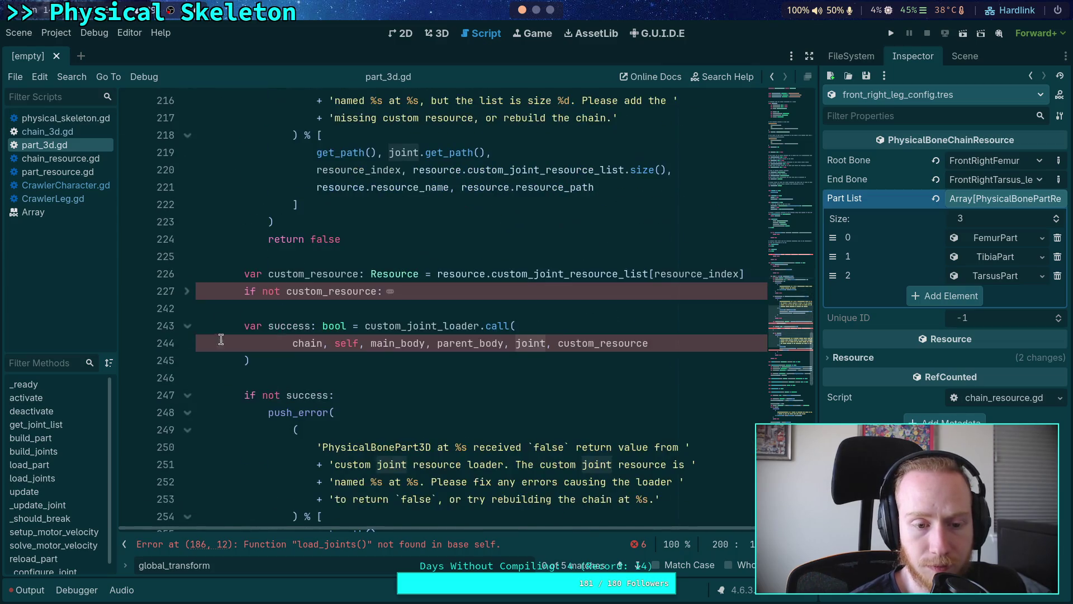
pyautogui.moveTo(474, 343); pyautogui.dragTo(440, 344)
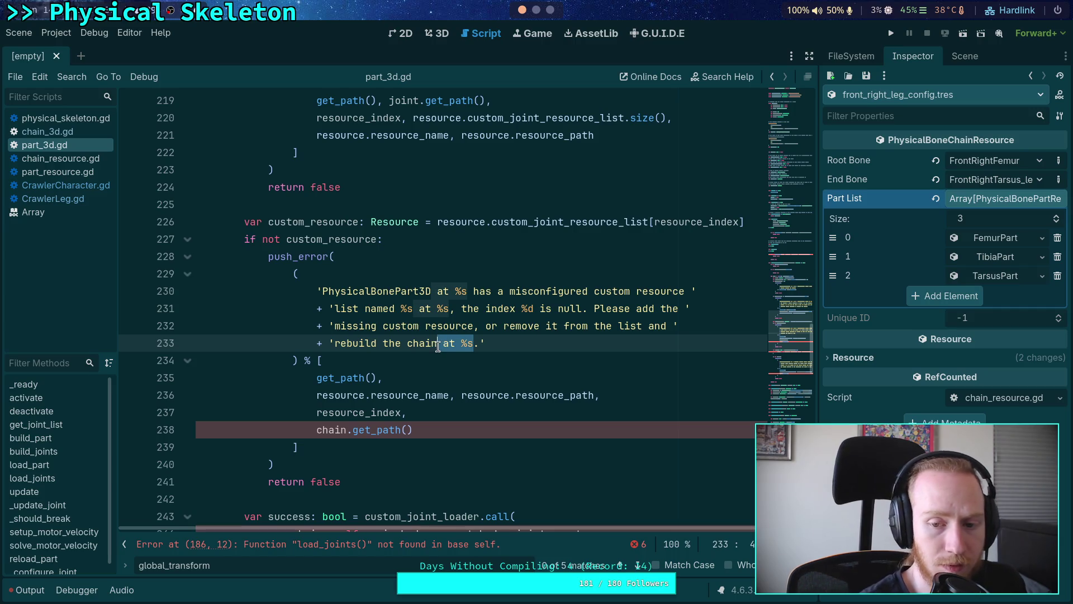
pyautogui.press('BackSpace')
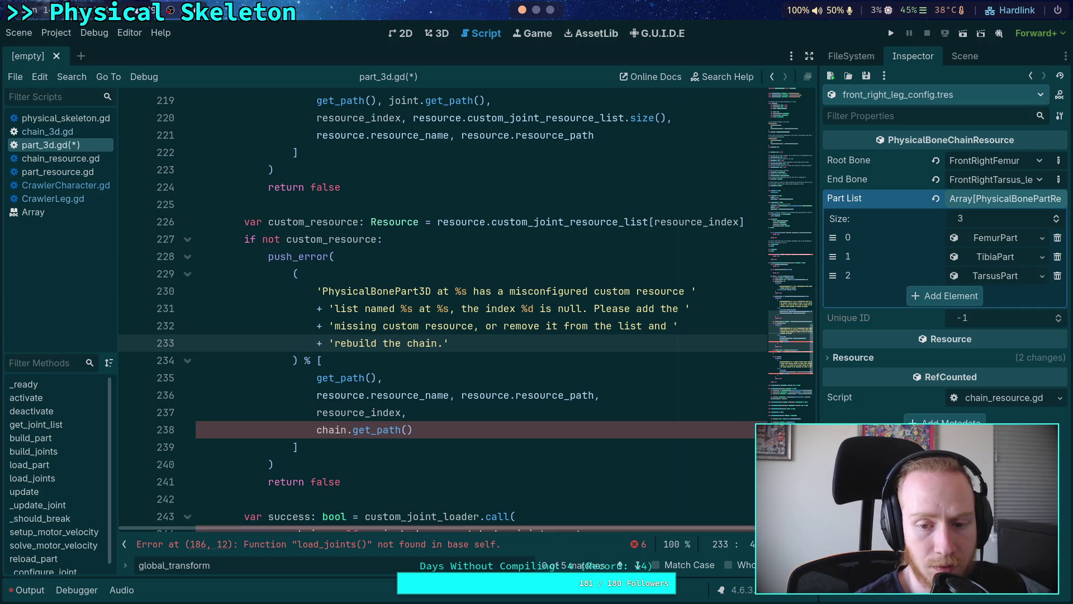
pyautogui.scroll(-2, 465, 340)
pyautogui.moveTo(442, 326); pyautogui.dragTo(441, 312)
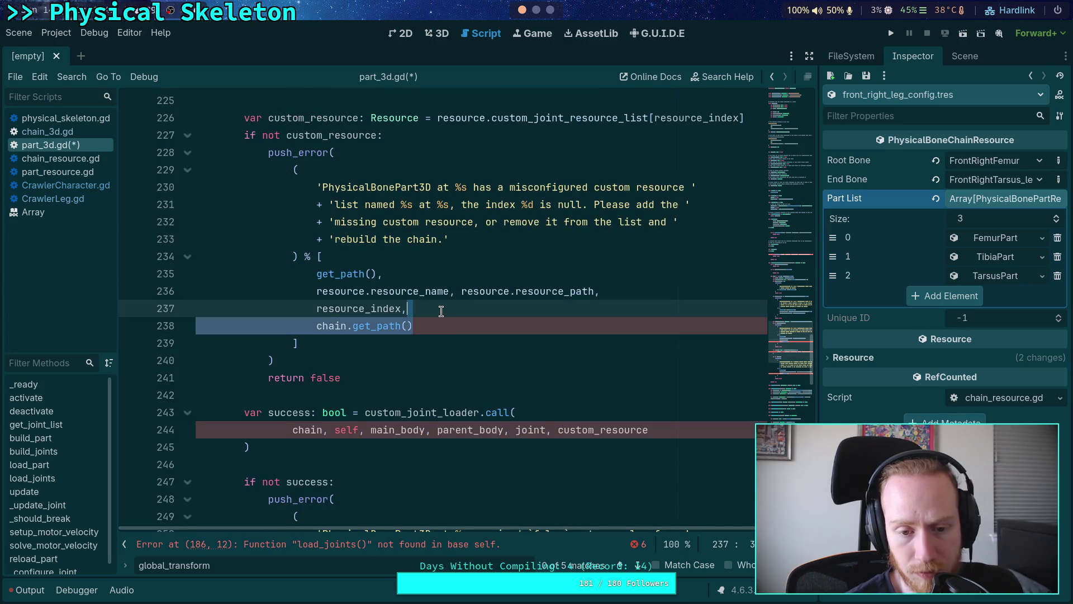
pyautogui.press('BackSpace')
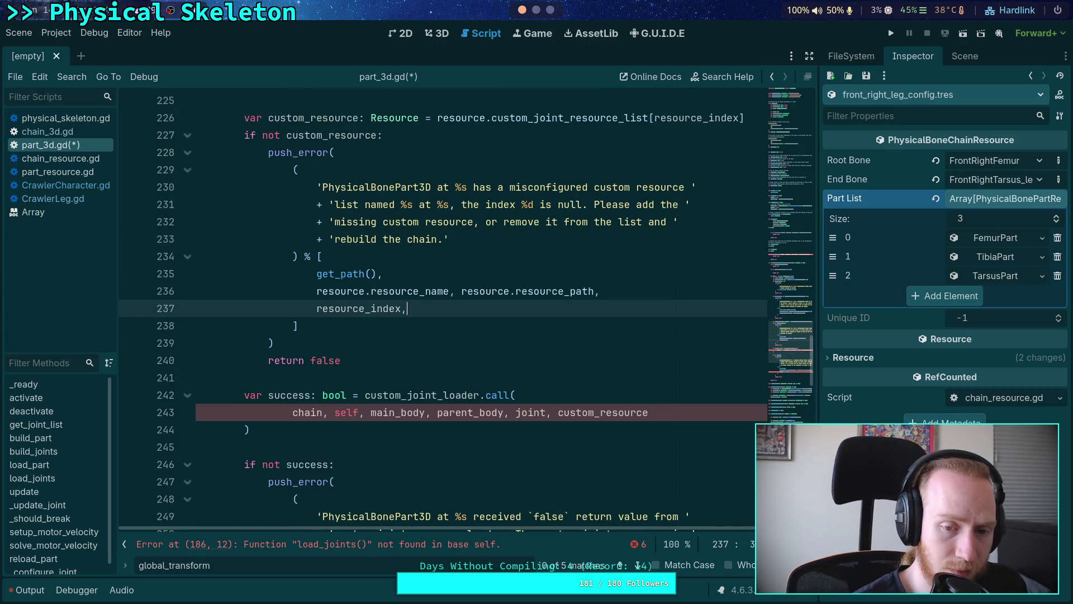
pyautogui.write(',')
pyautogui.click(330, 341)
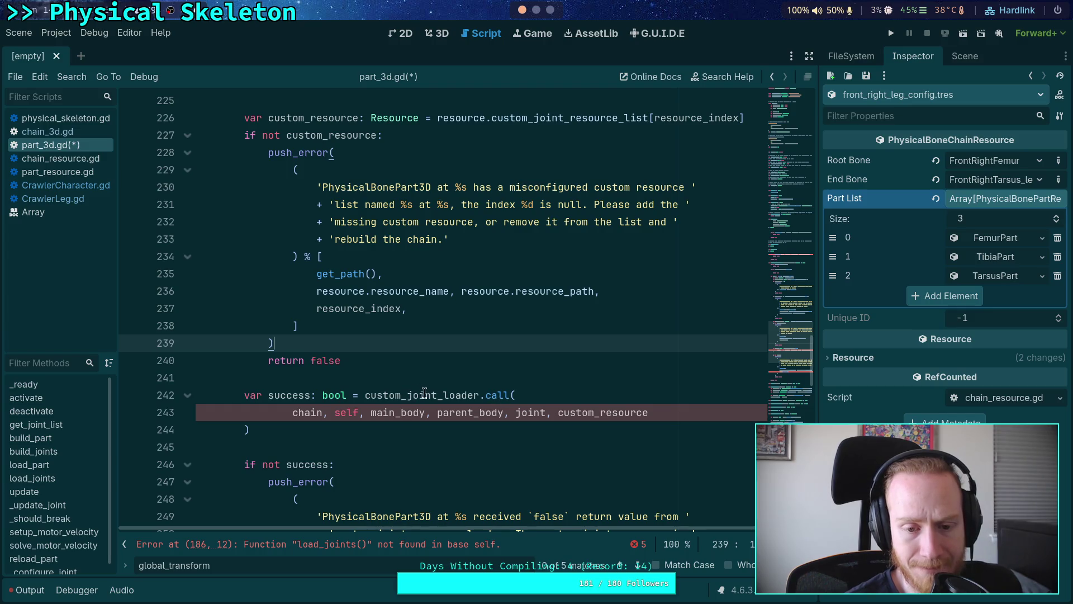
# Reduce the custom_joint_loader.call() arguments to (joint, custom_resource) on one line.
pyautogui.moveTo(291, 412); pyautogui.dragTo(514, 412)
pyautogui.press('BackSpace')
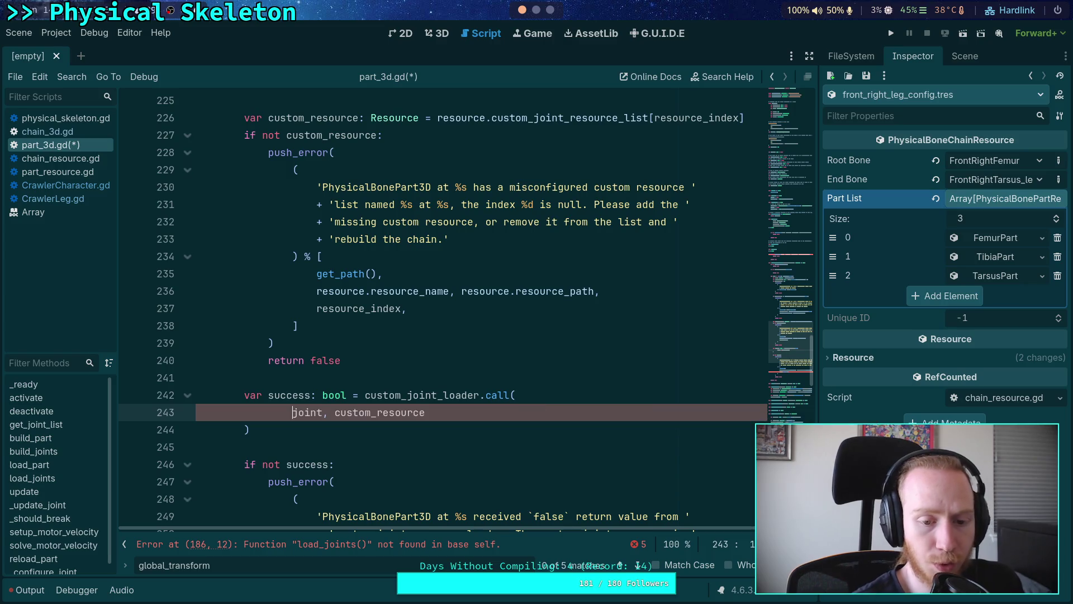
pyautogui.moveTo(292, 411)
pyautogui.mouseDown()
pyautogui.moveTo(537, 395)
pyautogui.moveTo(515, 395)
pyautogui.mouseUp()
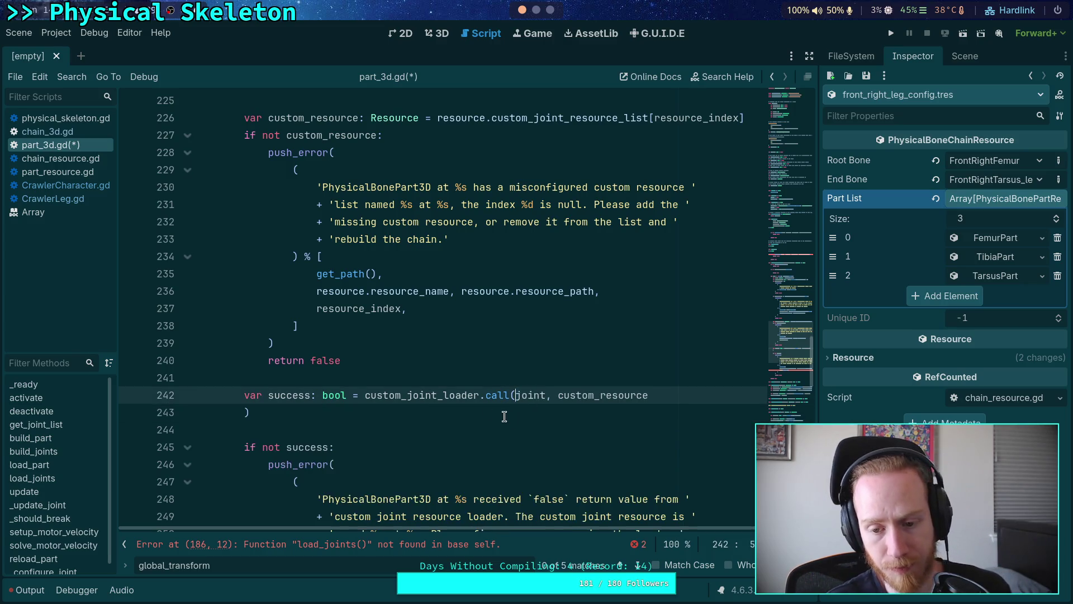
pyautogui.press('BackSpace')
pyautogui.hotkey('shift', 'Home')
pyautogui.press('BackSpace')
pyautogui.press('BackSpace')
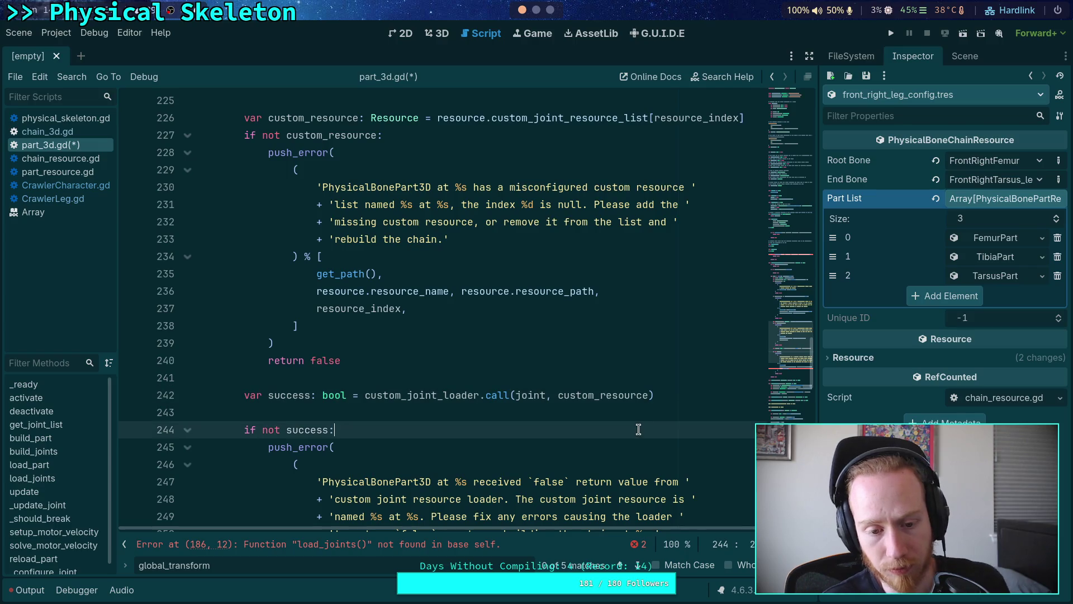
# Remove ' at %s' and the chain.get_path() argument from the failed-loader push_error.
pyautogui.scroll(-2, 649, 410)
pyautogui.click(455, 431)
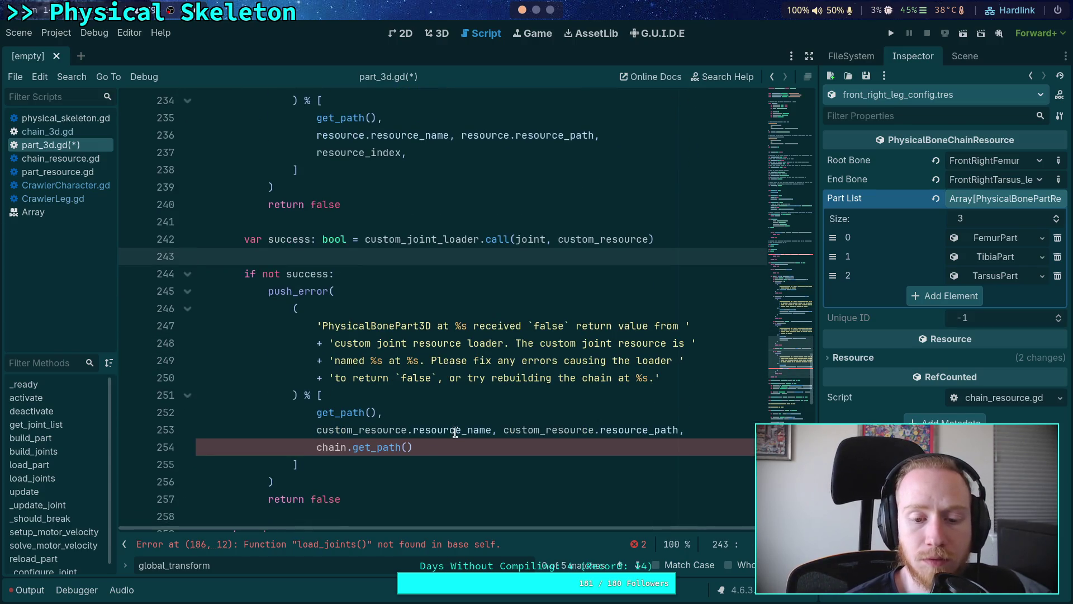
pyautogui.moveTo(630, 447); pyautogui.dragTo(686, 431)
pyautogui.press('BackSpace')
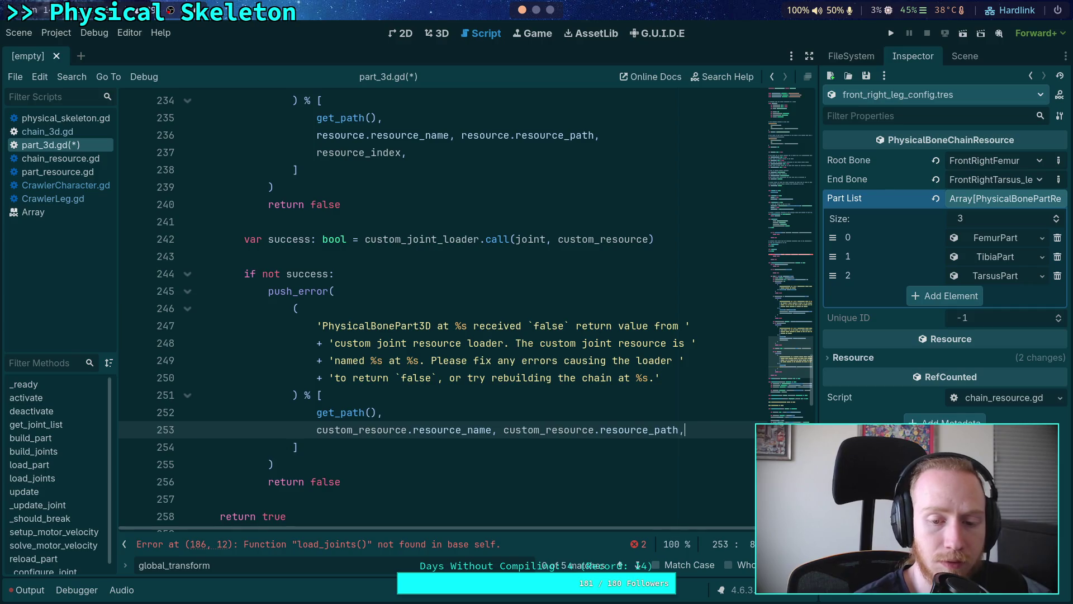
pyautogui.click(503, 429)
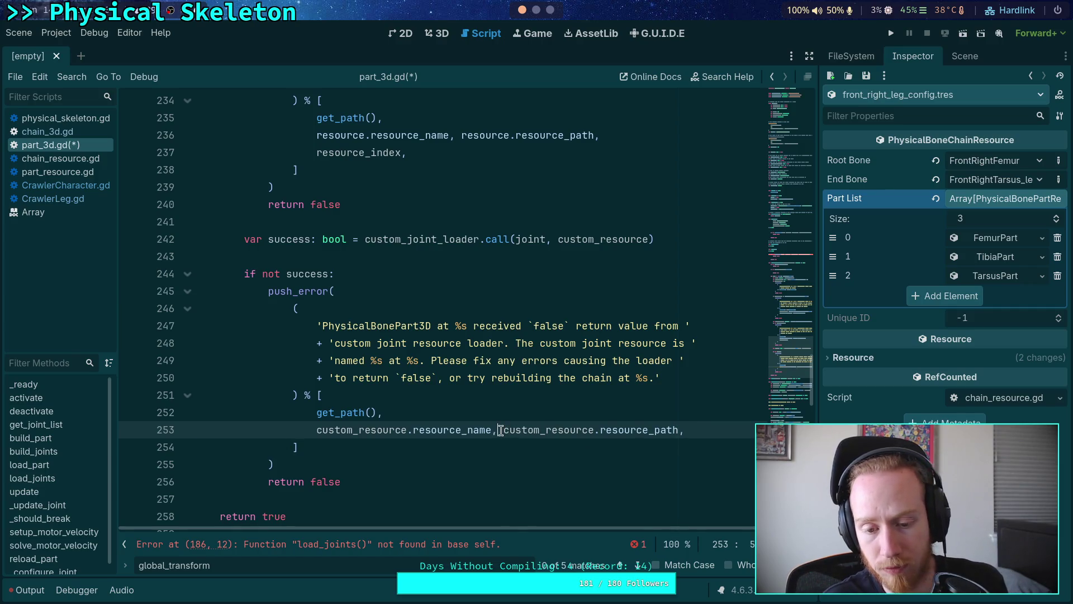
pyautogui.press('Return')
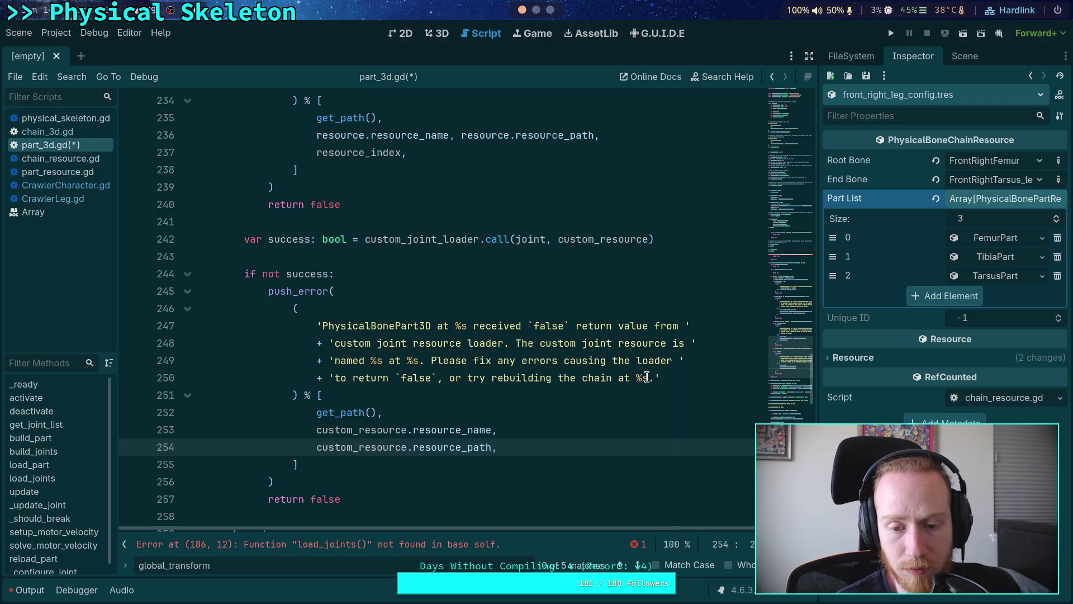
pyautogui.moveTo(648, 378); pyautogui.dragTo(615, 378)
pyautogui.press('BackSpace')
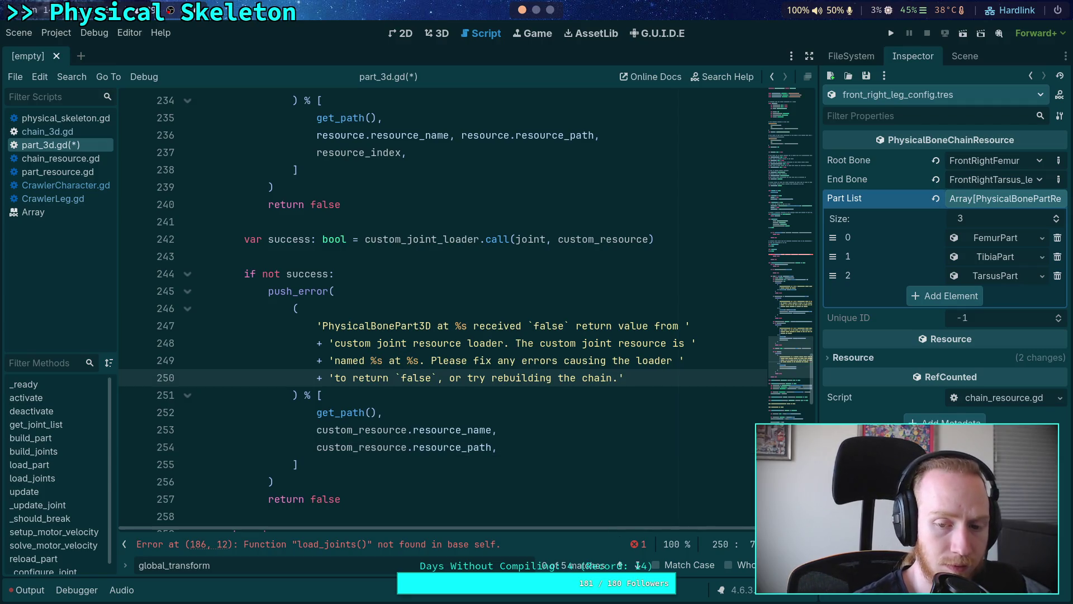
pyautogui.doubleClick(655, 360)
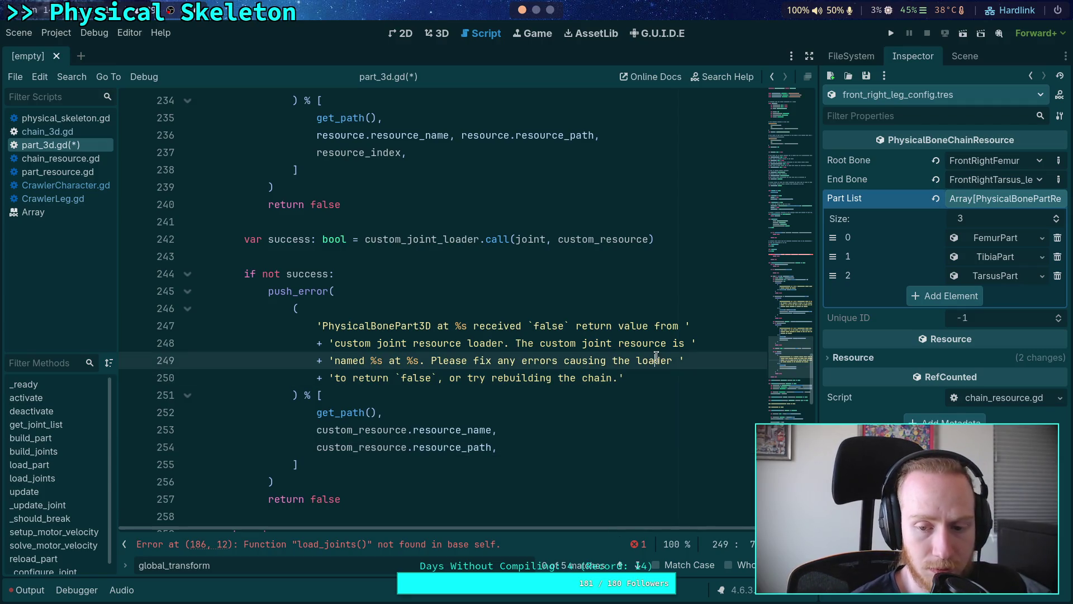
pyautogui.scroll(12, 632, 390)
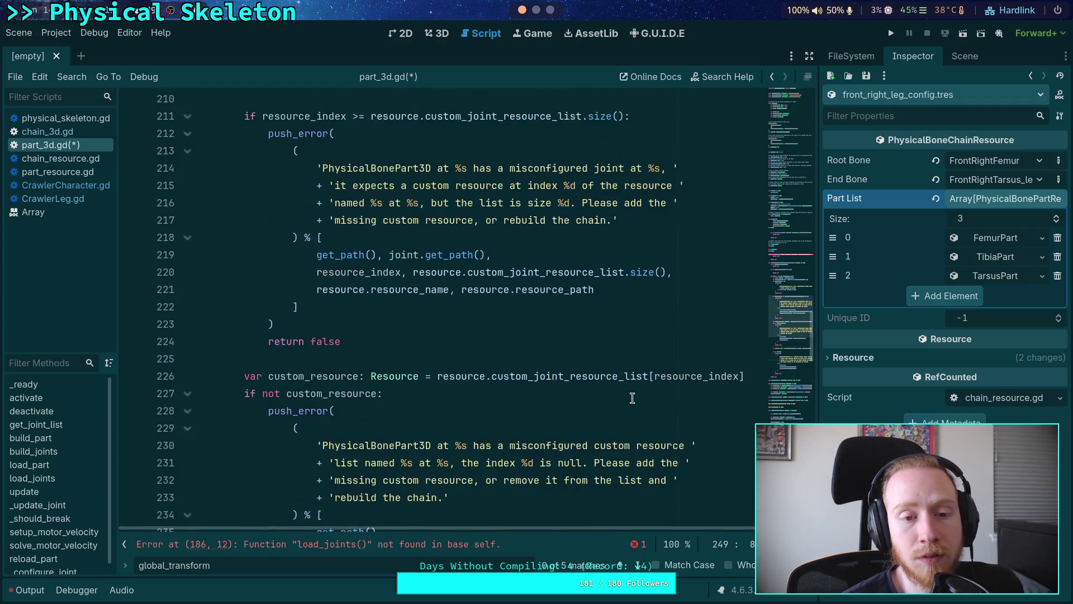
pyautogui.scroll(2, 632, 390)
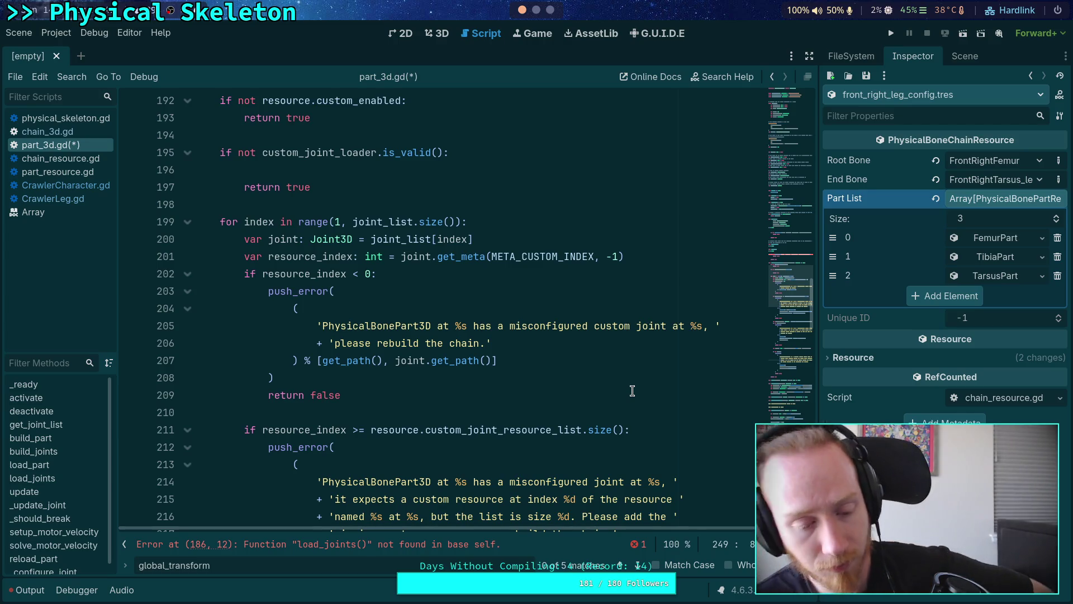
# Review the revised prepare_custom_joints function and save part_3d.gd with Ctrl+S.
pyautogui.click(441, 397)
pyautogui.click(443, 409)
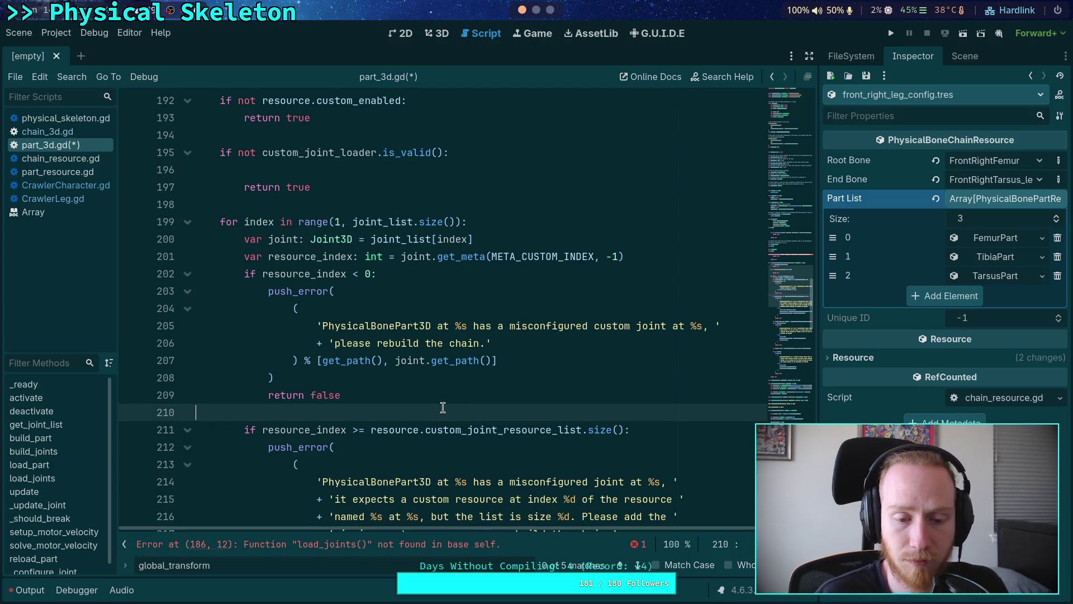
pyautogui.scroll(4, 435, 399)
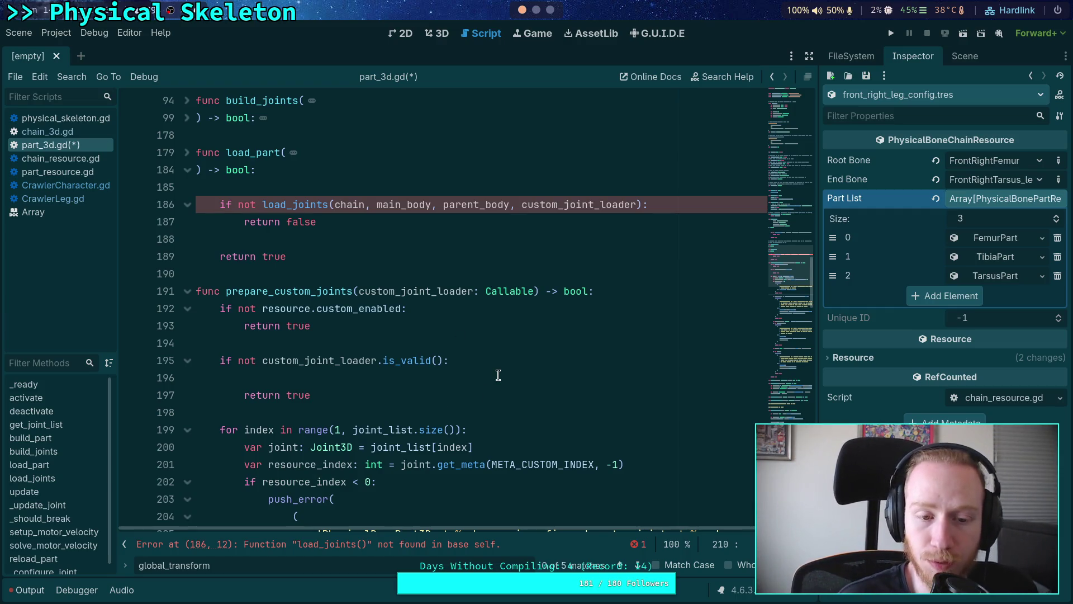
pyautogui.click(362, 274)
pyautogui.hotkey('ctrl', 's')
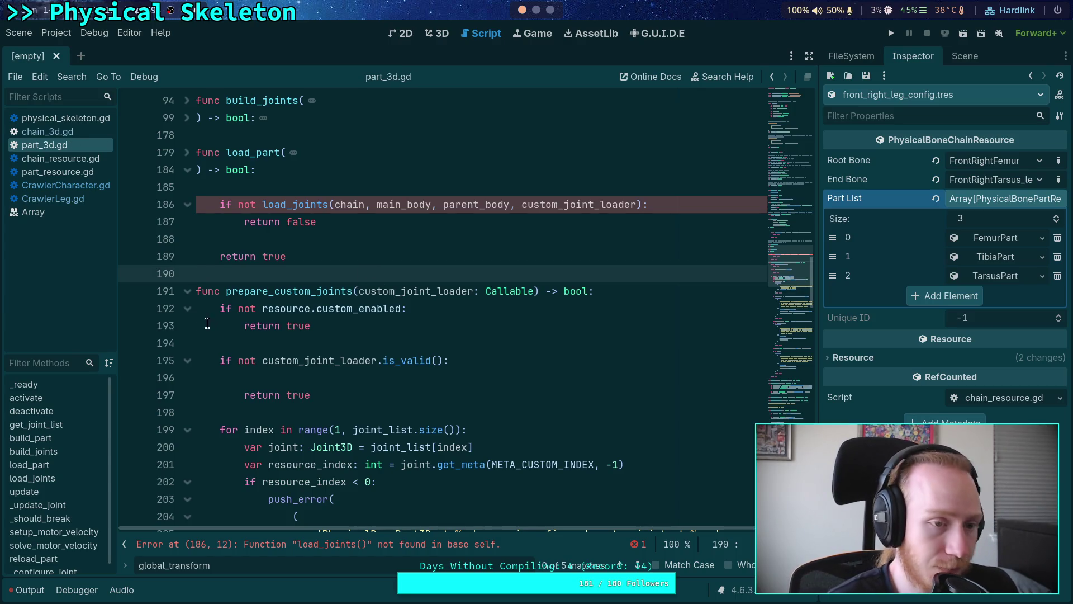